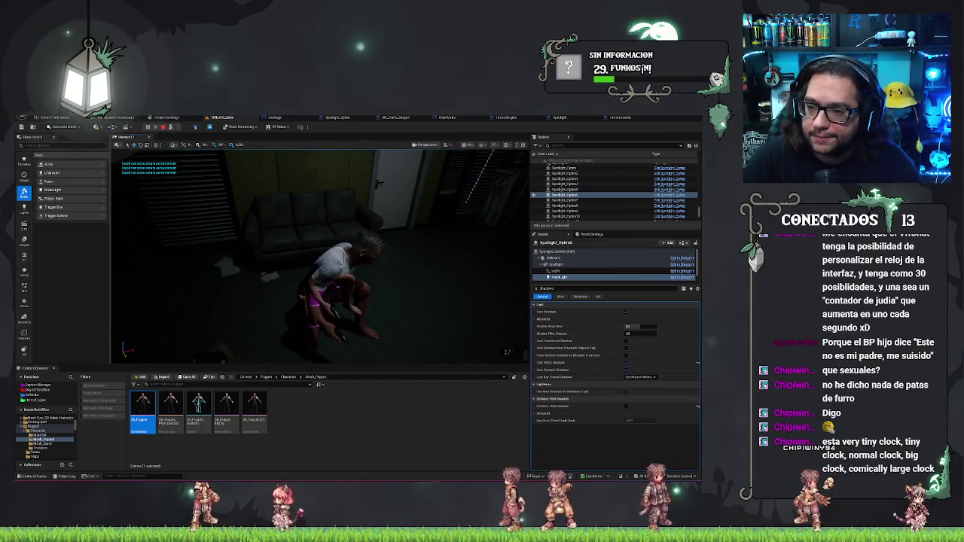
Enable Distance Field Shadows on the spotlight's PointLight, then possess the game camera again.
key("F8")
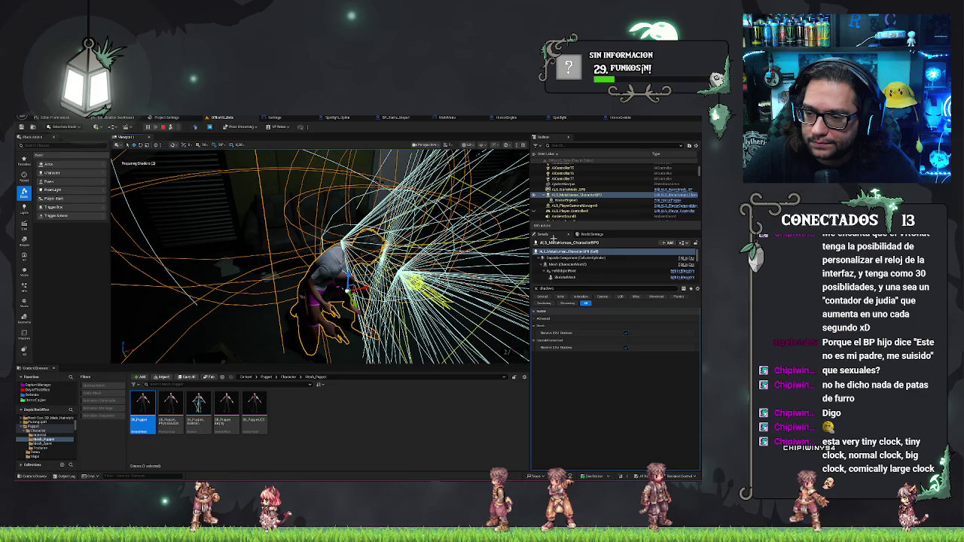
left_click(562, 265)
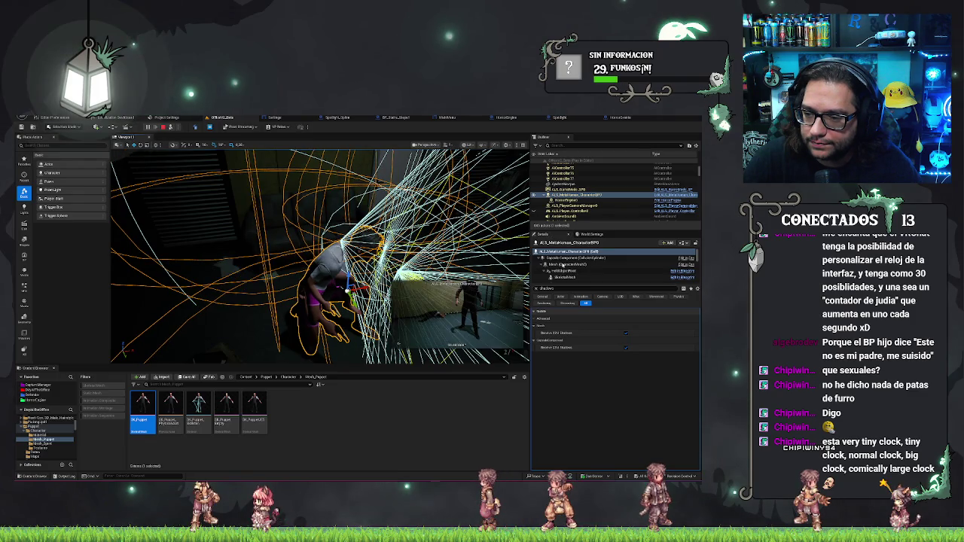
left_click(562, 266)
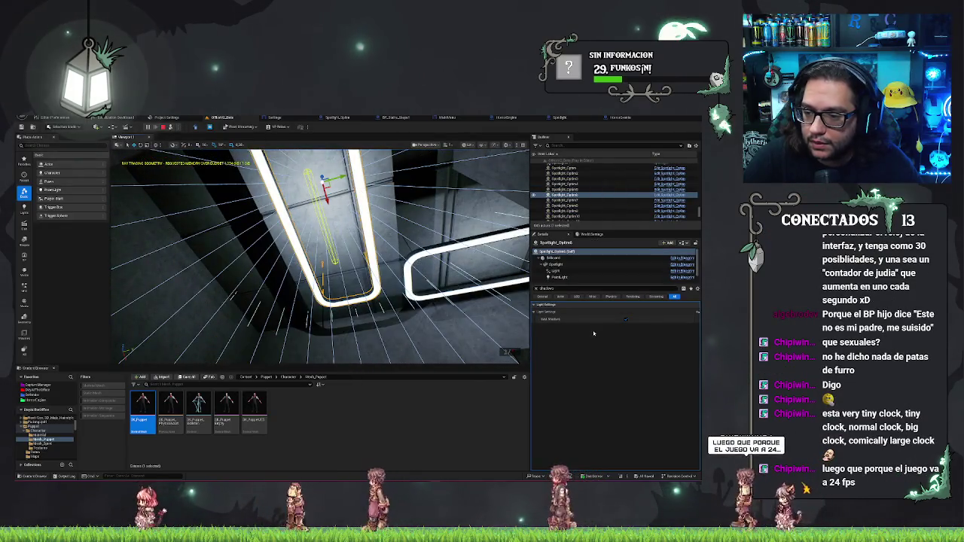
key("ctrl+f")
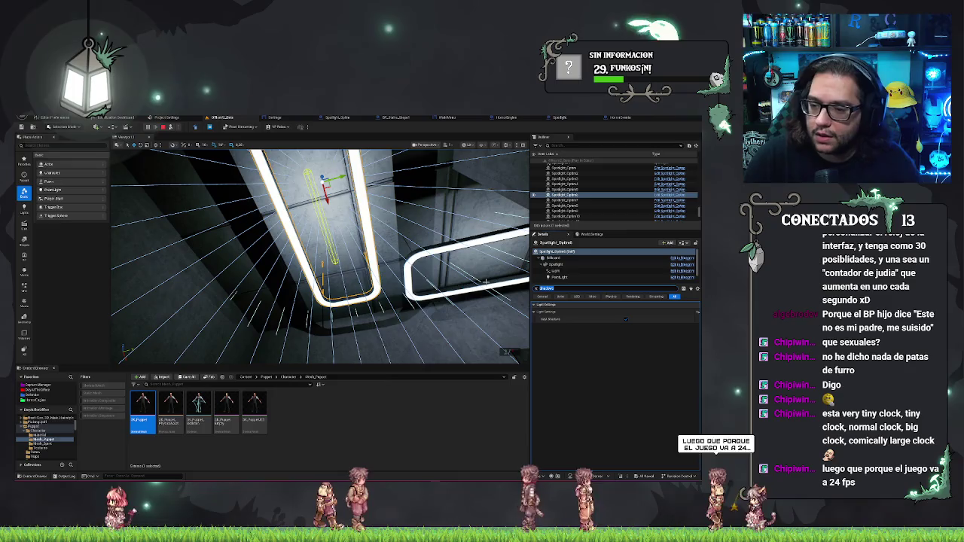
left_click(574, 278)
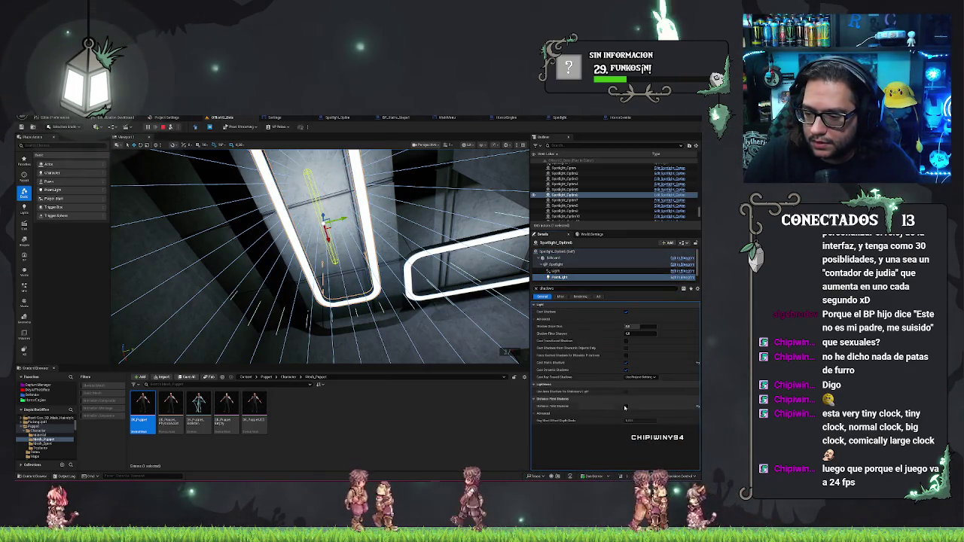
key("F8")
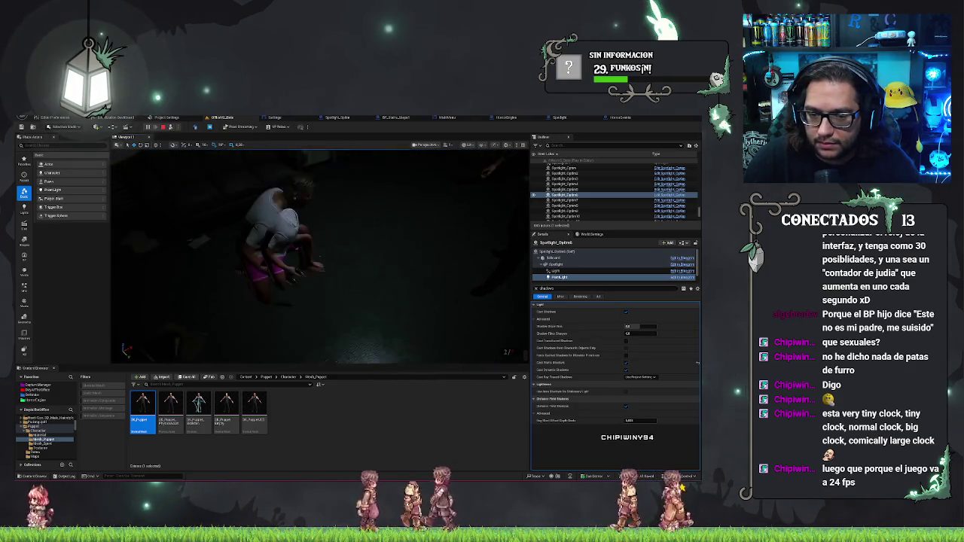
Filter the character's Mesh component Details by 'caps' to show capsule settings.
key("F8")
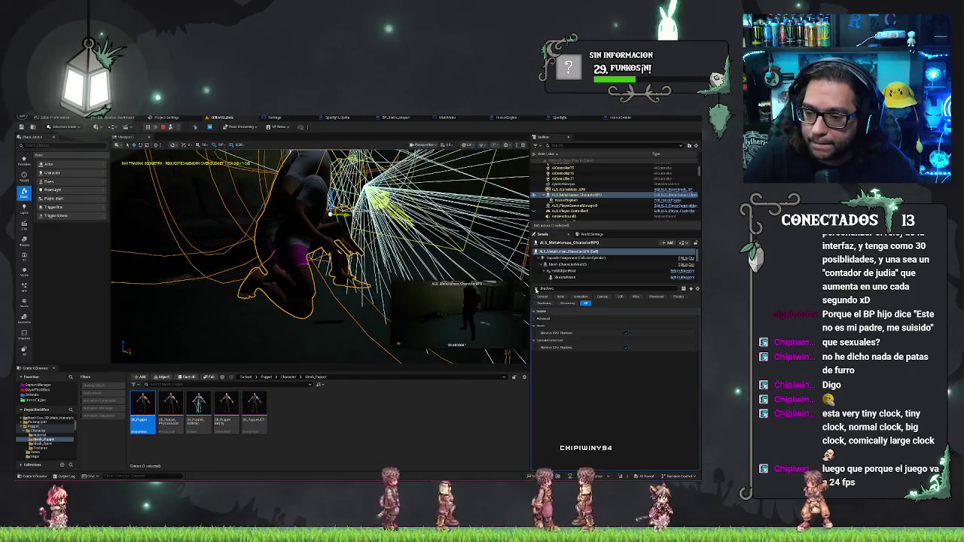
key("ctrl+a")
type("caps")
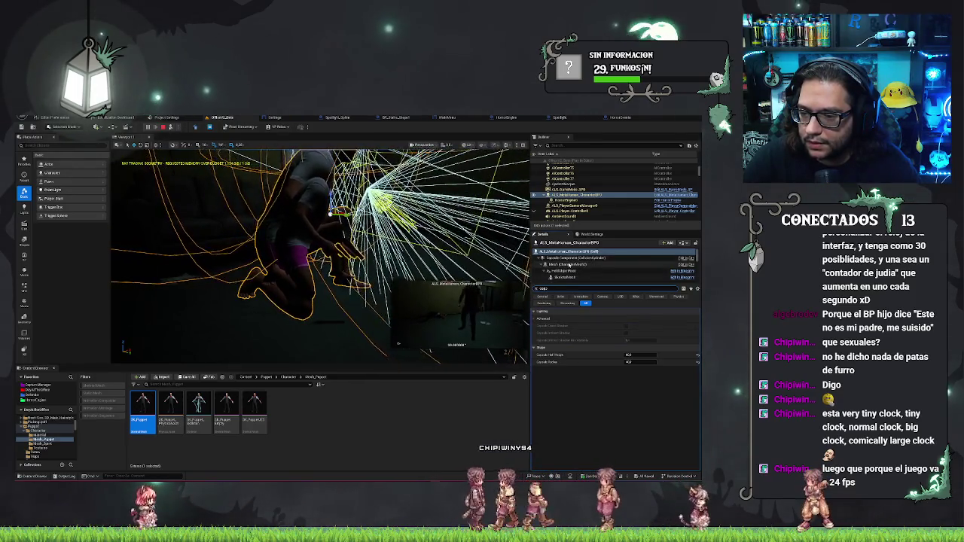
left_click(570, 264)
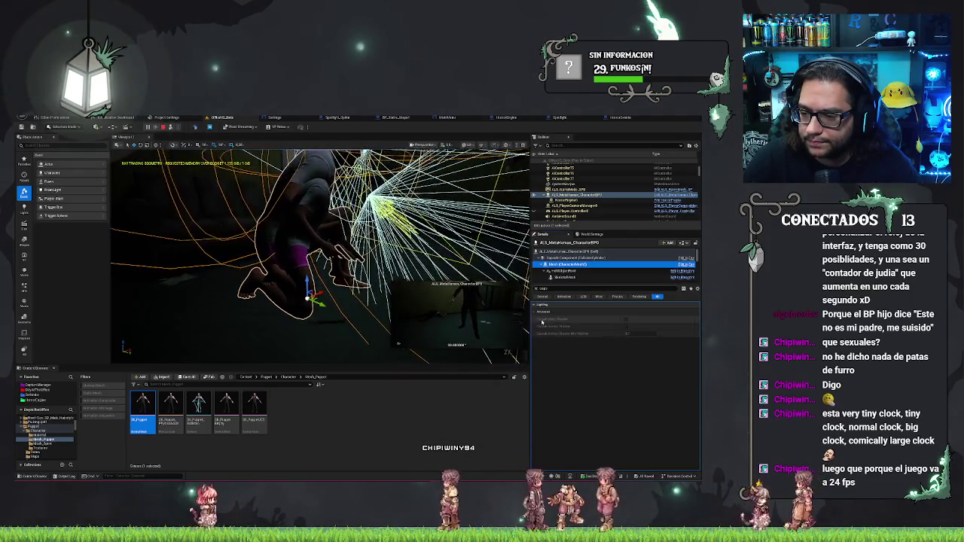
Scroll down the component list and select the BackupMesh component.
mouse_move(544, 321)
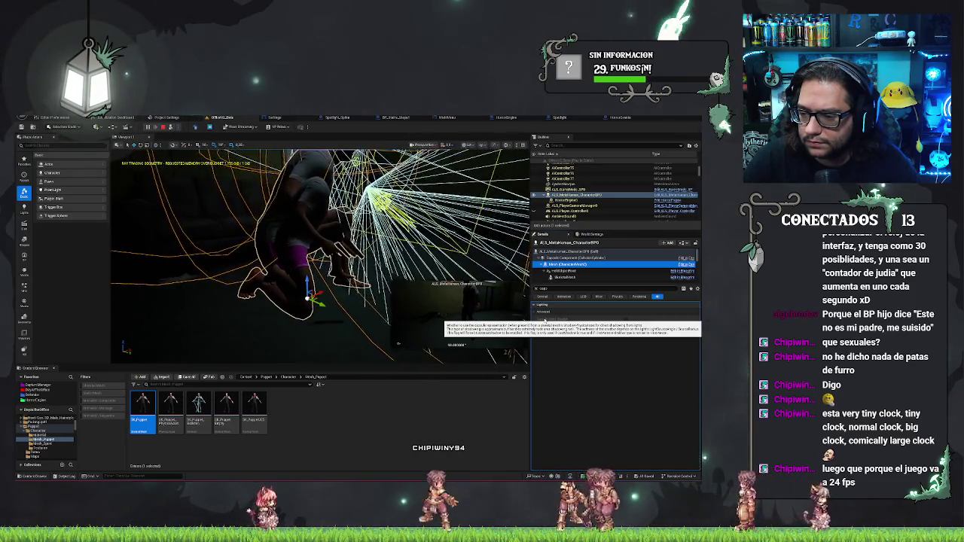
scroll(589, 267, "down", 1)
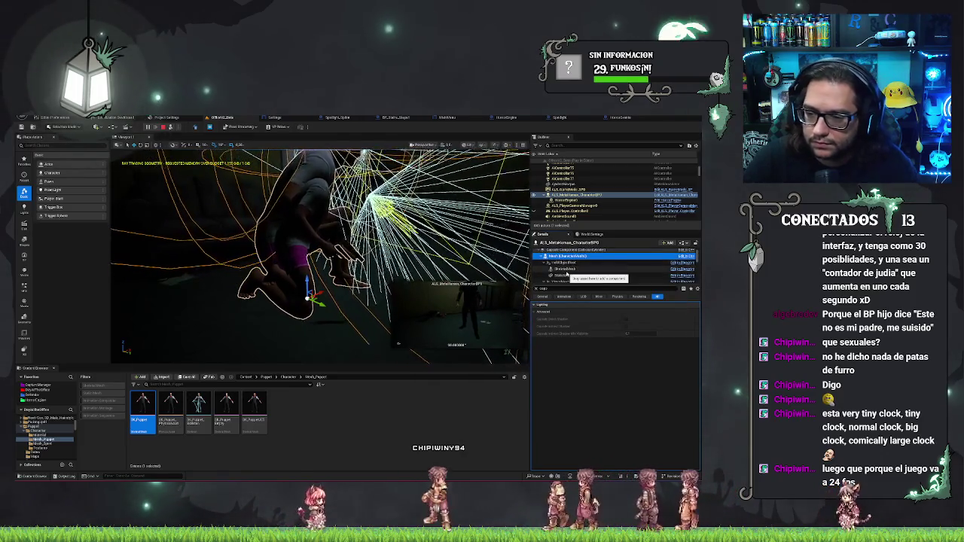
scroll(566, 276, "down", 2)
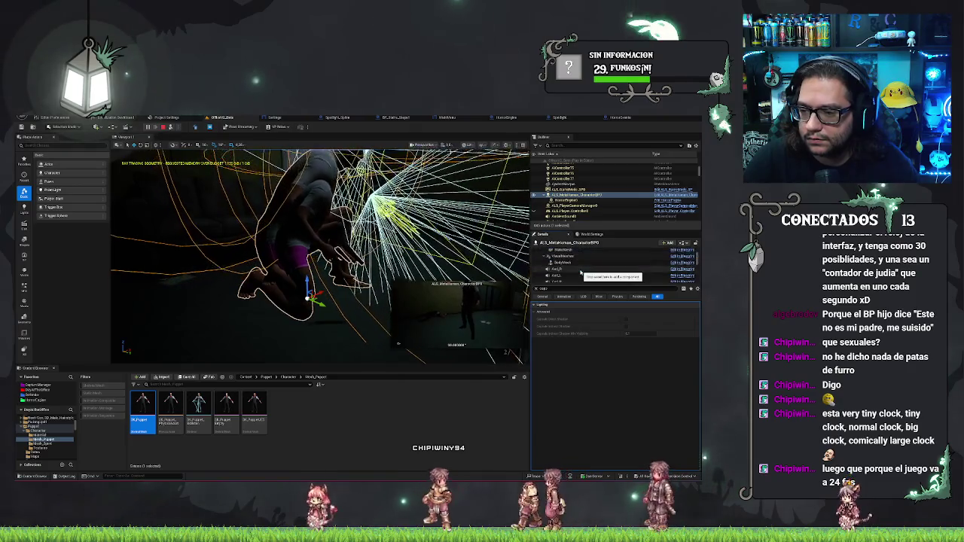
scroll(569, 274, "down", 2)
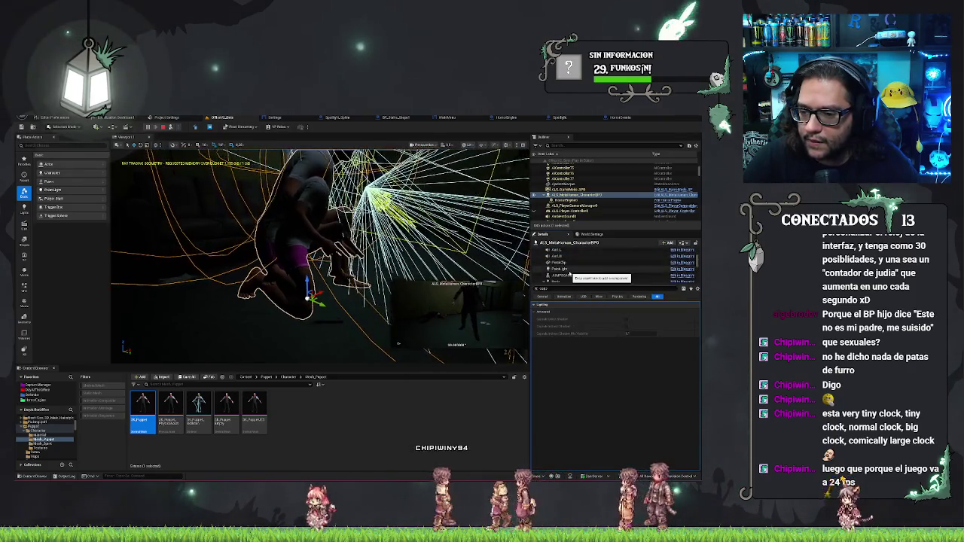
left_click(568, 262)
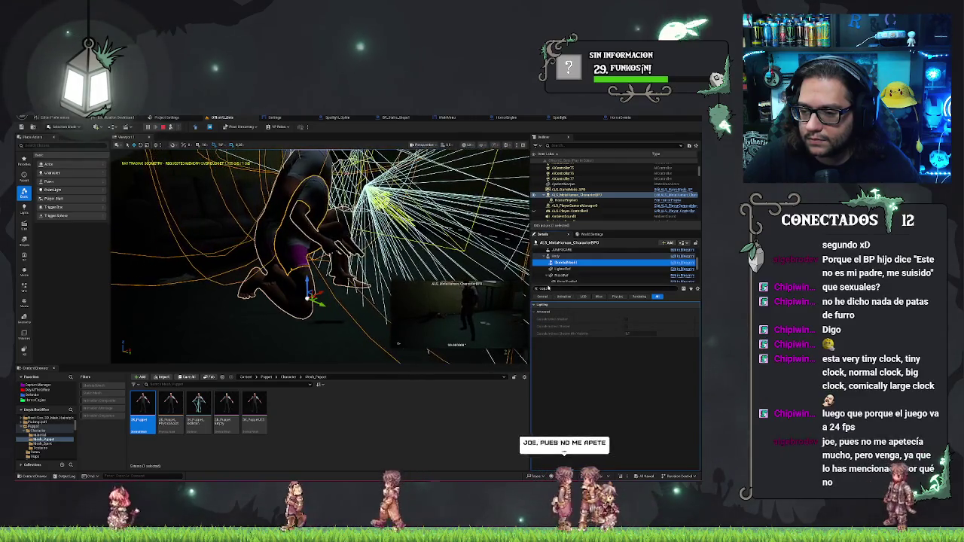
Filter Details for 'cast' shadow options on another body mesh component.
left_click(548, 288)
key("BackSpace")
type("t")
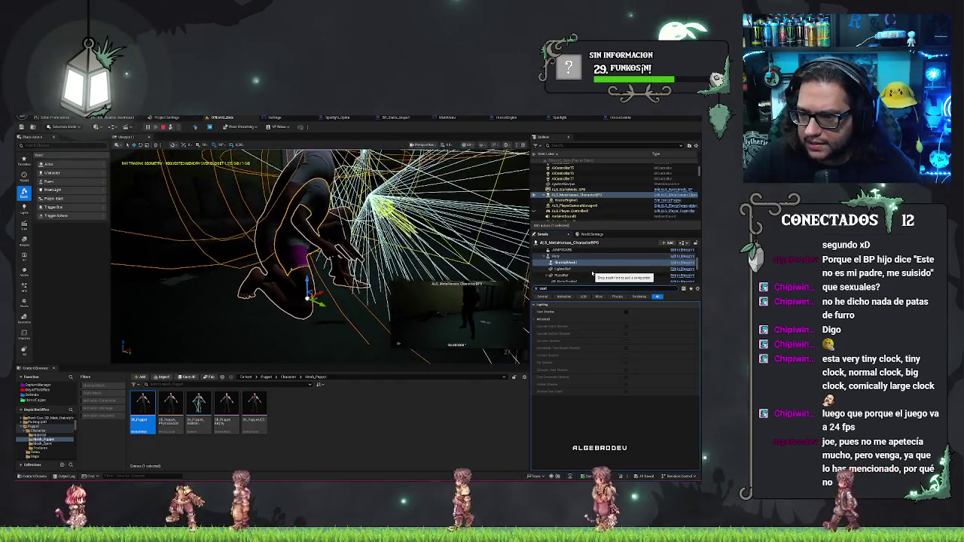
left_click(576, 263)
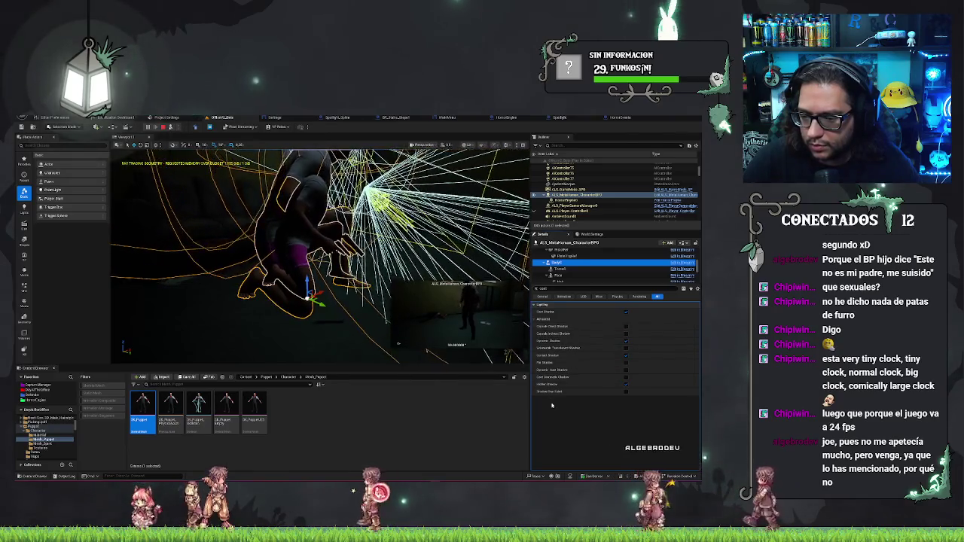
Search 'capsu' for capsule shadow options, then view from the game camera.
left_click(473, 275)
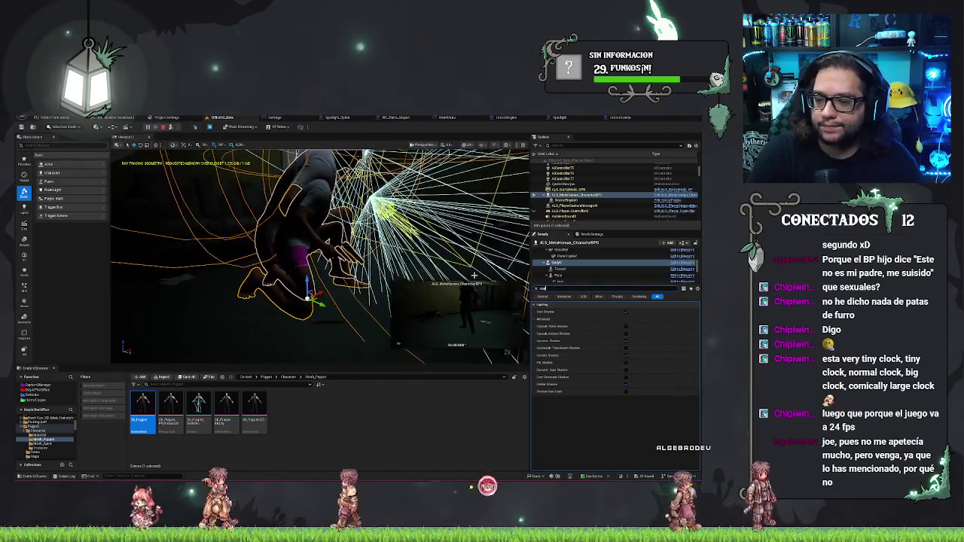
type("psule")
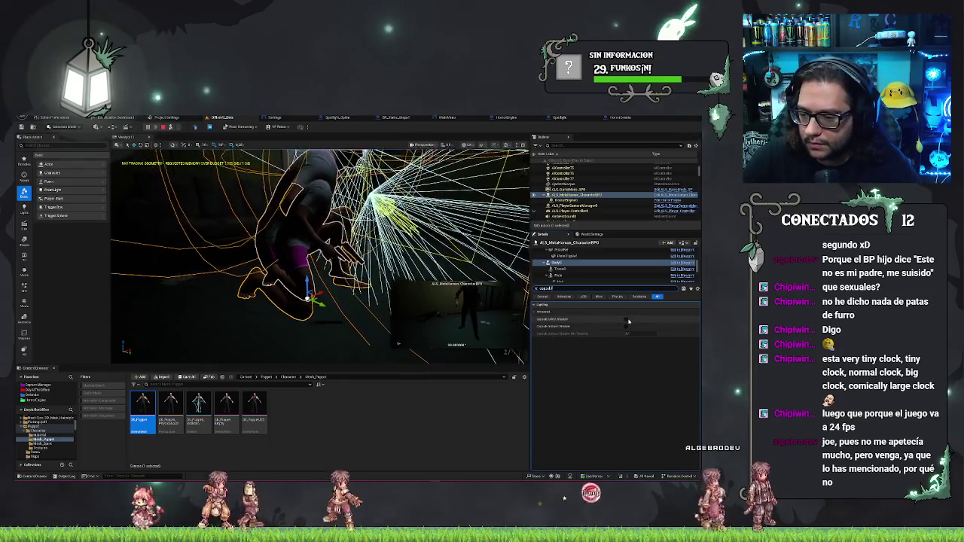
key("F8")
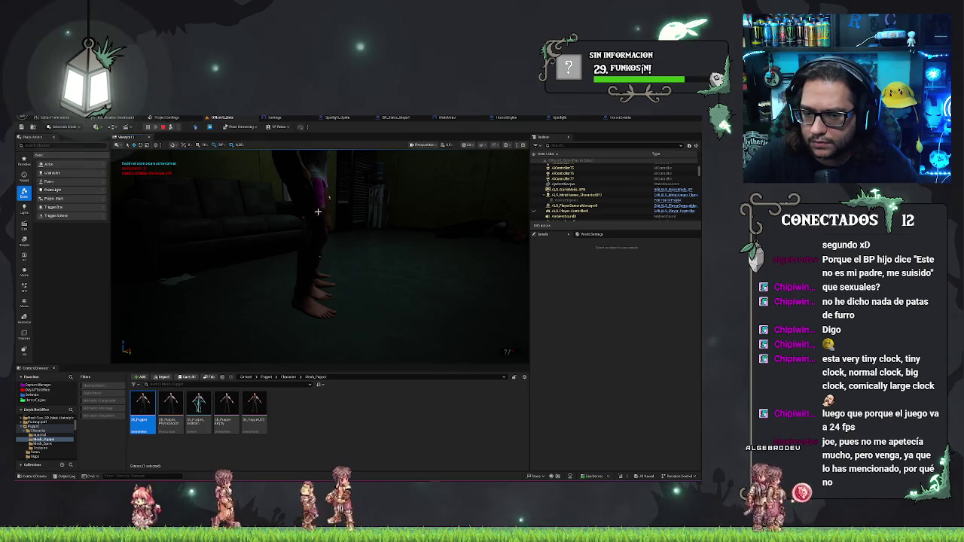
Eject from the game camera and stop the Play In Editor session.
key("F8")
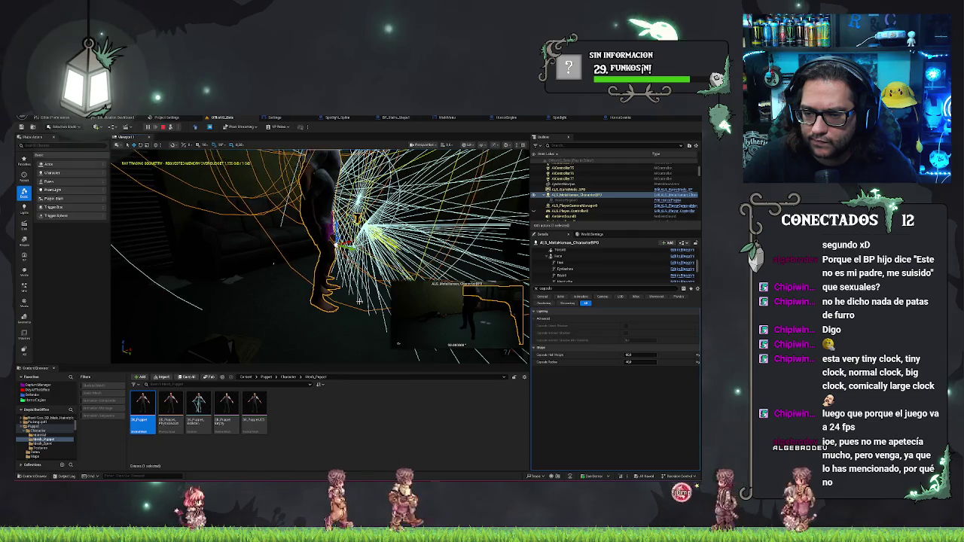
key("Escape")
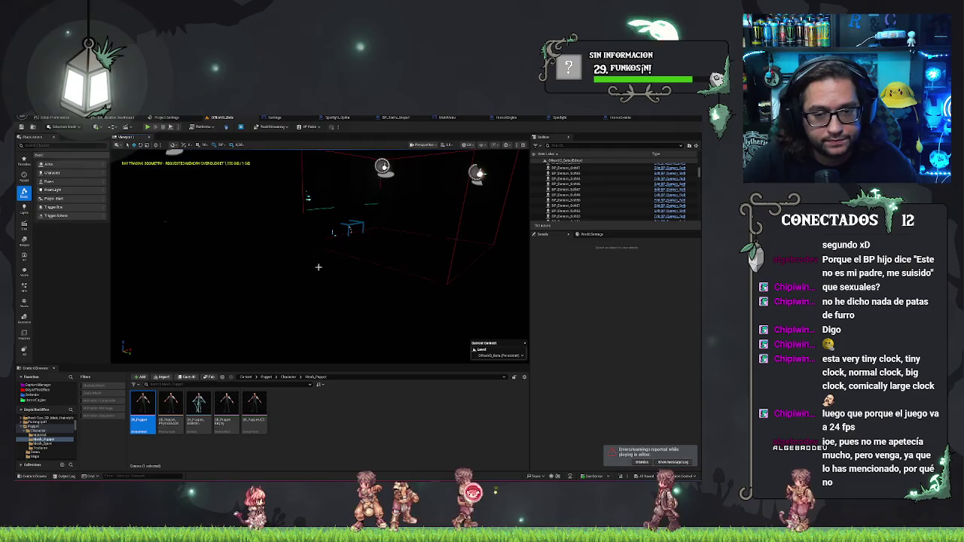
Browse to the BlueVista folder and select the ALS_MetaHuman character blueprint.
left_click_drag(325, 259, 354, 248)
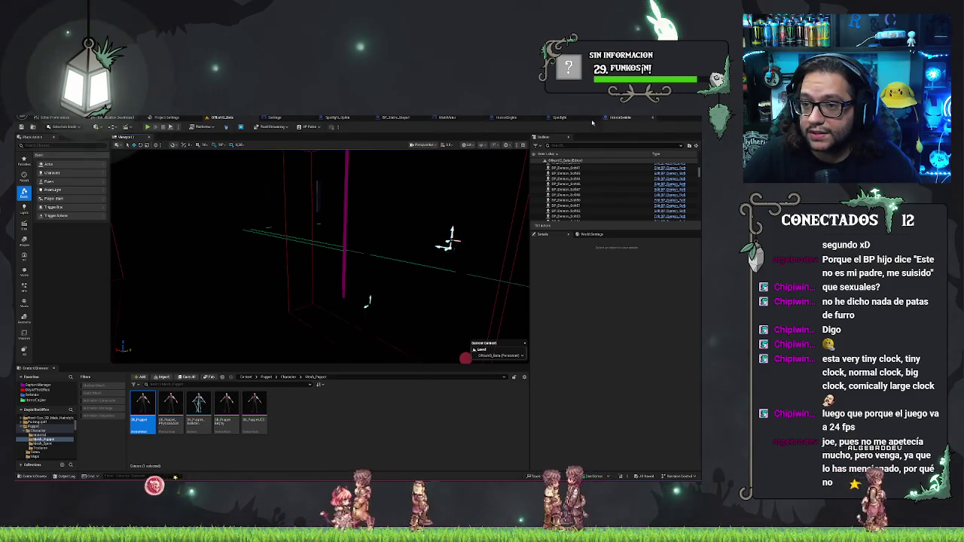
left_click(268, 433)
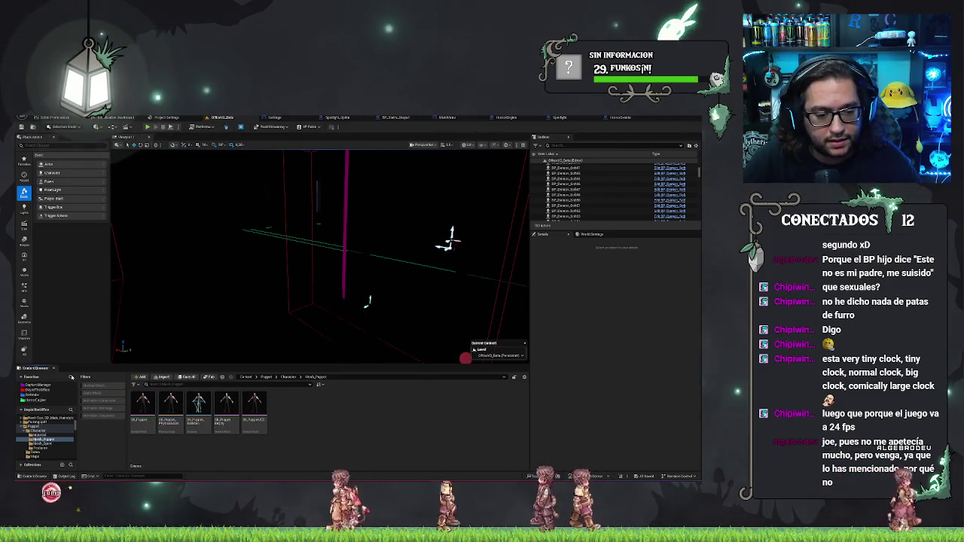
left_click(50, 391)
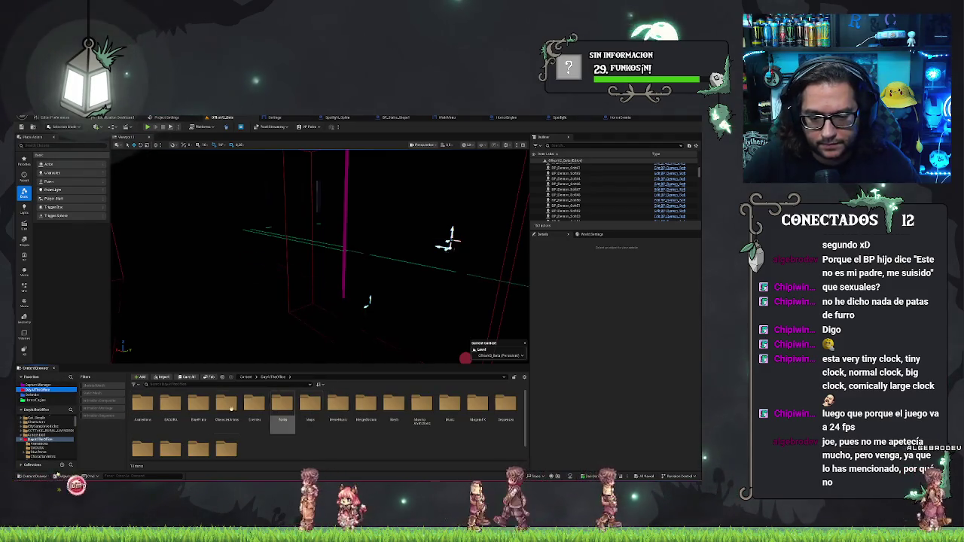
double_click(198, 407)
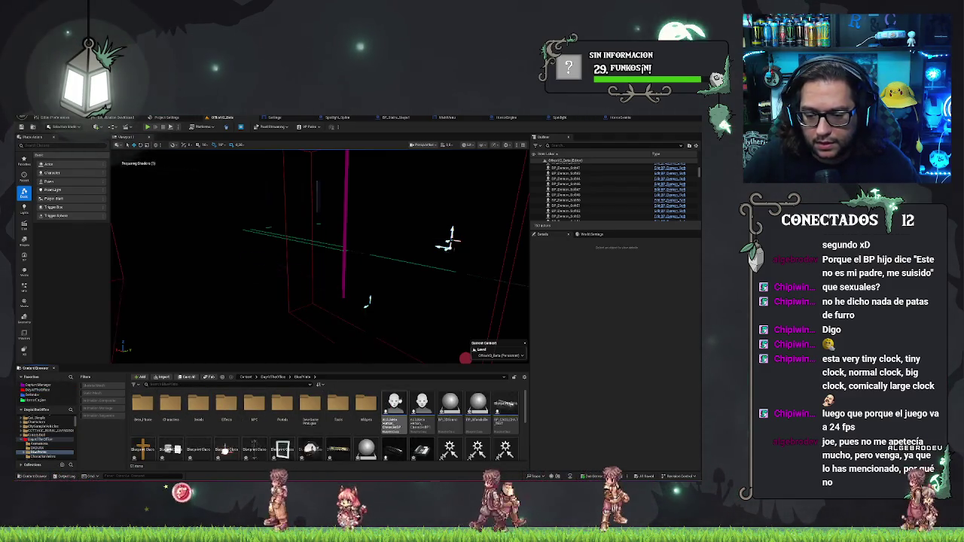
left_click(394, 405)
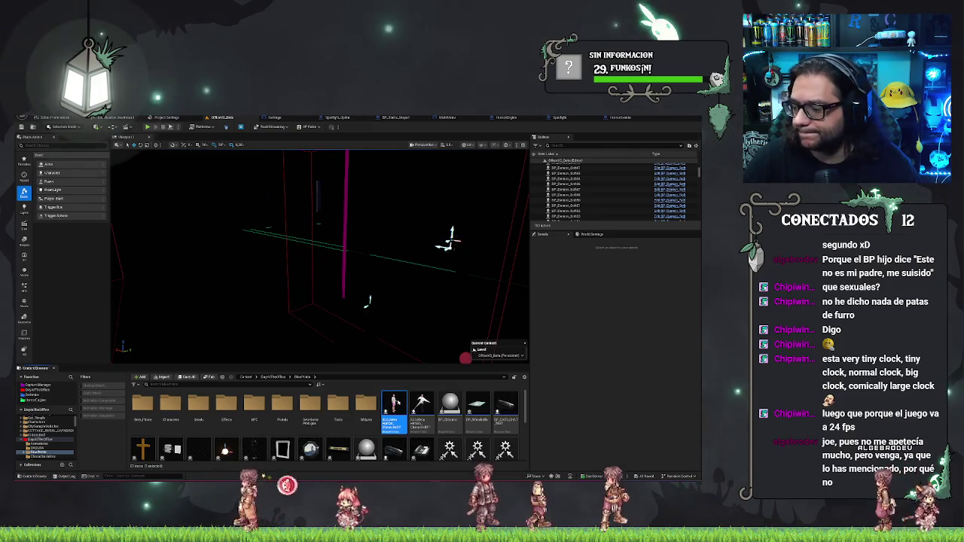
Open the ALS_MetaHuman blueprint and browse its Event Graph and Components list.
double_click(394, 401)
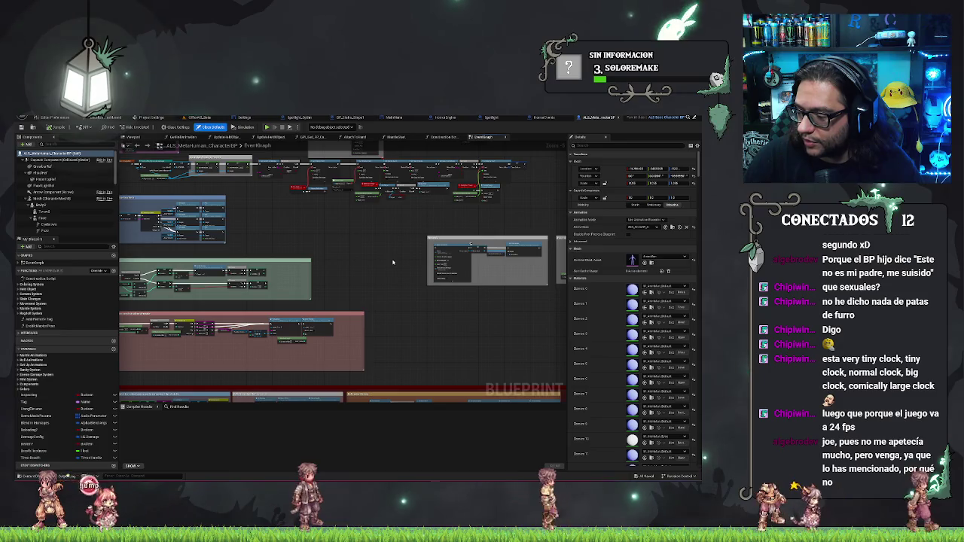
scroll(393, 264, "up", 2)
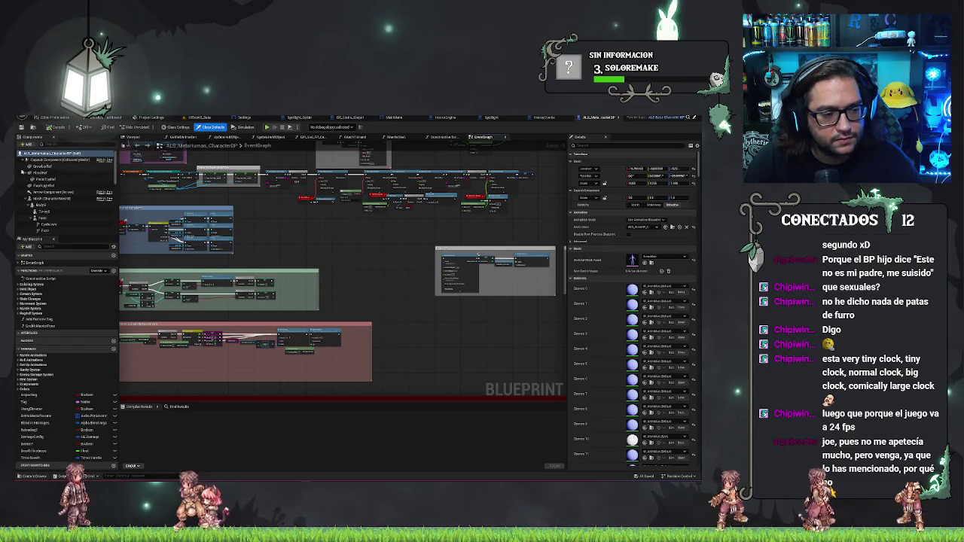
mouse_move(411, 296)
left_mouse_down()
mouse_move(383, 316)
mouse_move(385, 289)
left_mouse_up()
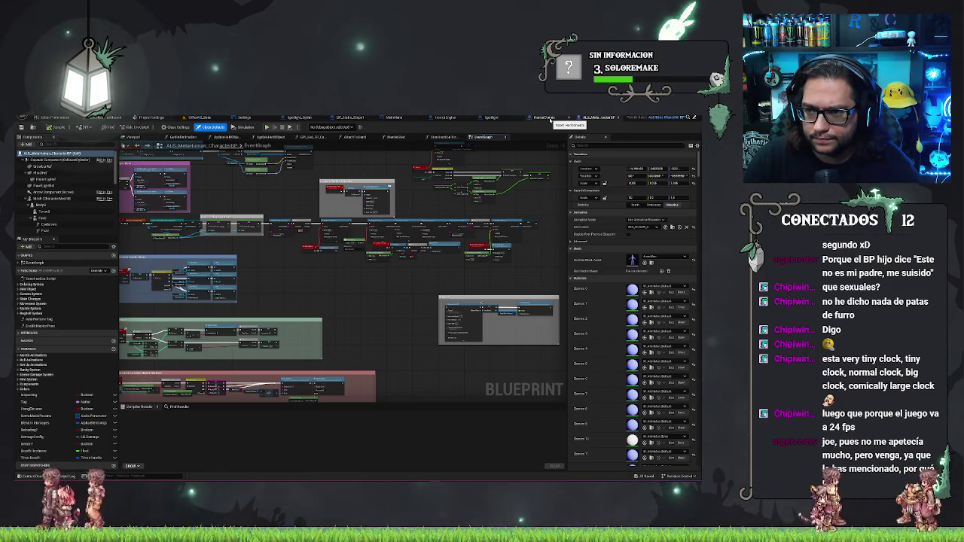
scroll(59, 178, "down", 5)
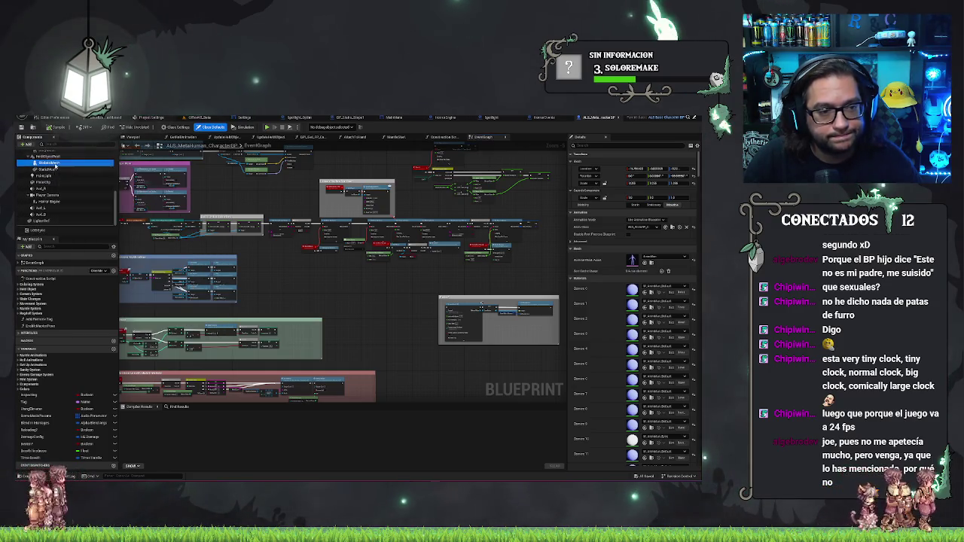
Select the Body, Torso and lower body mesh components in turn.
left_click(54, 164)
scroll(57, 202, "up", 1)
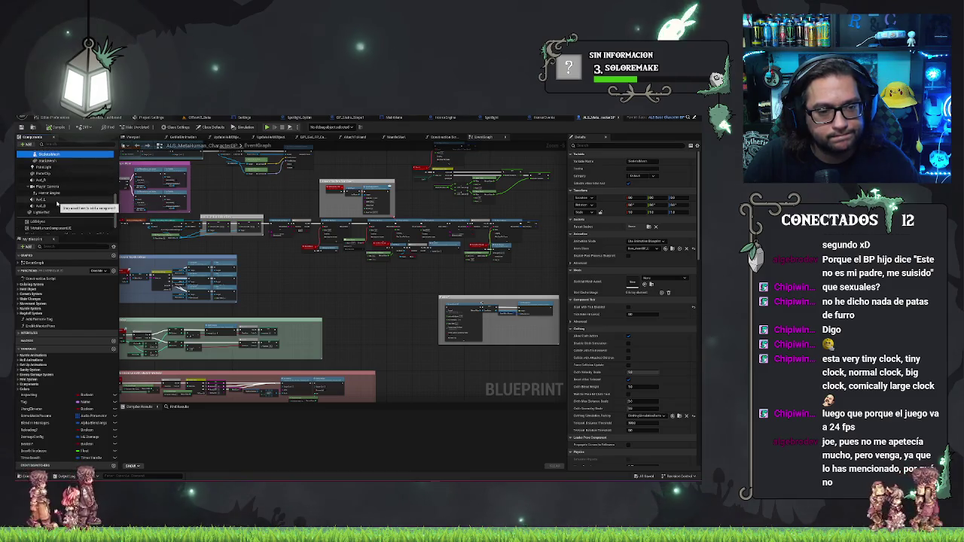
scroll(59, 196, "up", 3)
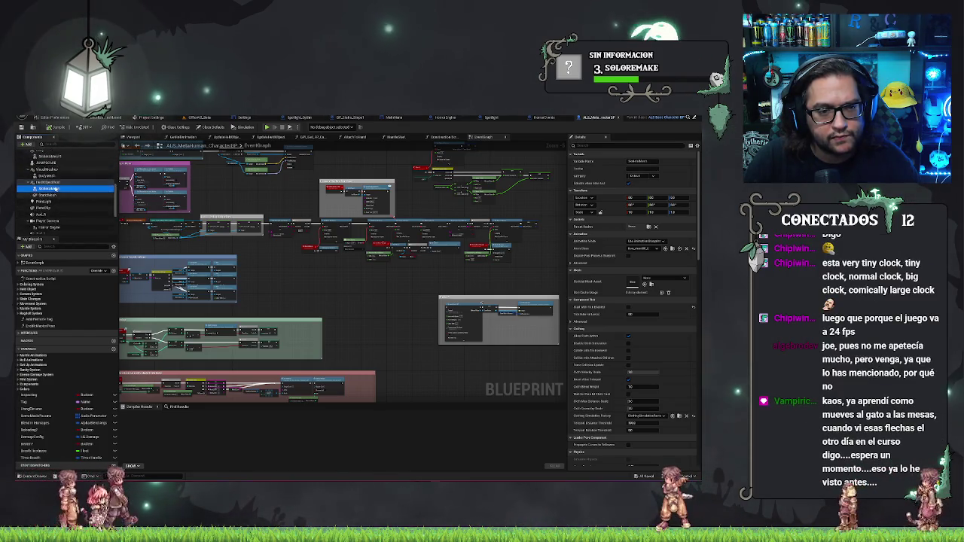
scroll(62, 190, "up", 3)
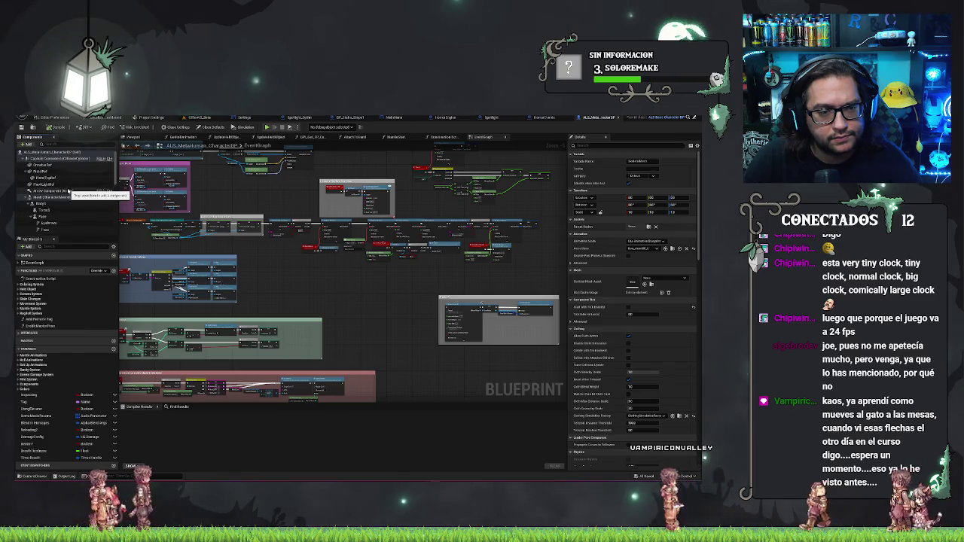
left_click(49, 204)
left_click(54, 211)
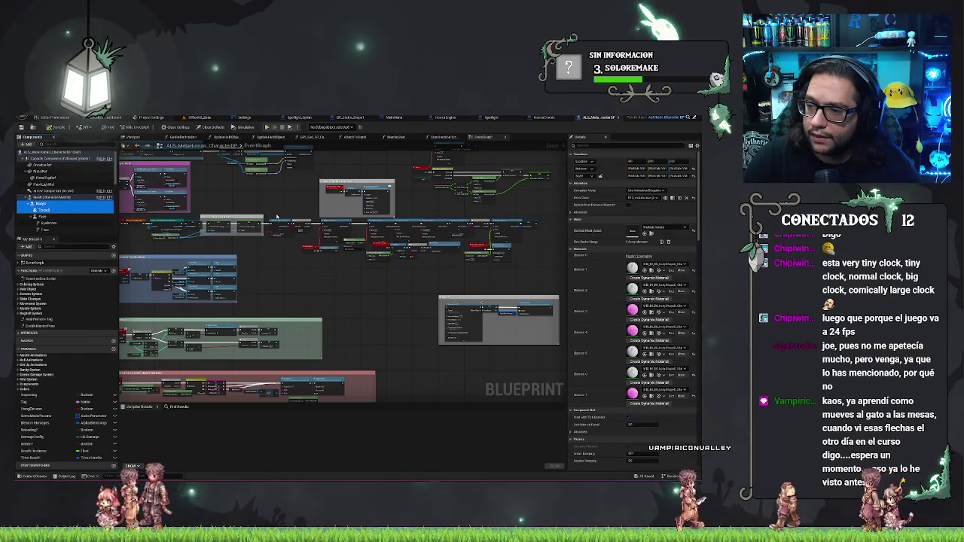
left_click(42, 217)
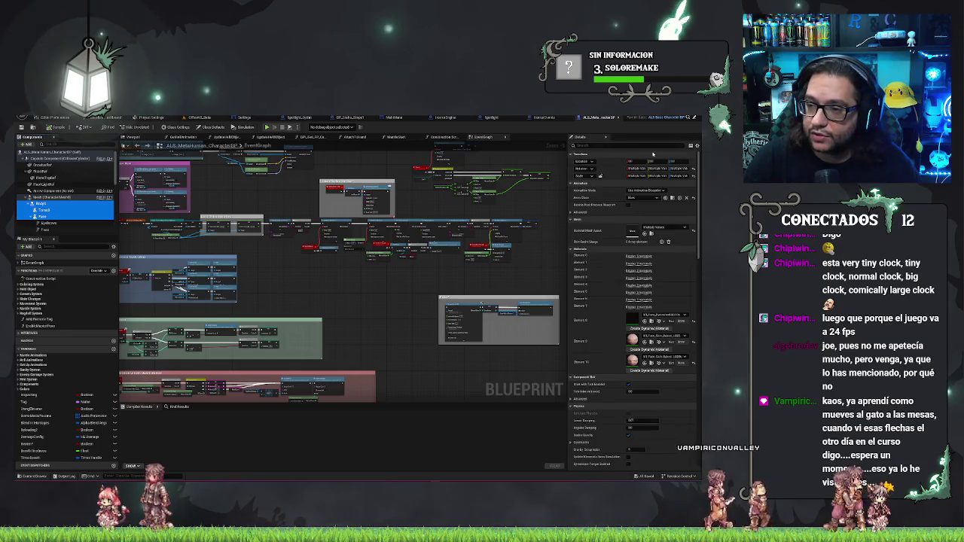
Check the Body component's capsule shadow settings via a 'capsu' search, then clear the filter.
left_click(617, 144)
type("capsu")
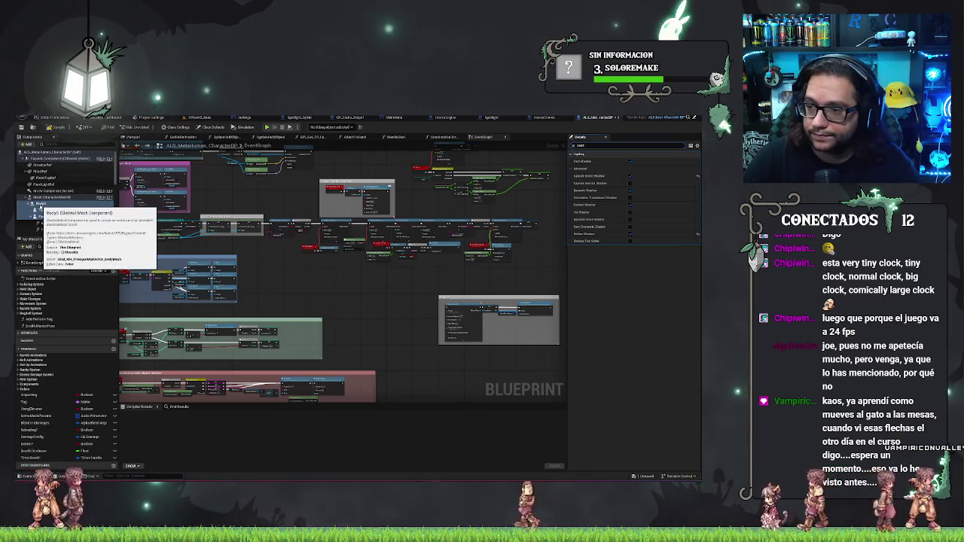
left_click(41, 204)
left_click(573, 146)
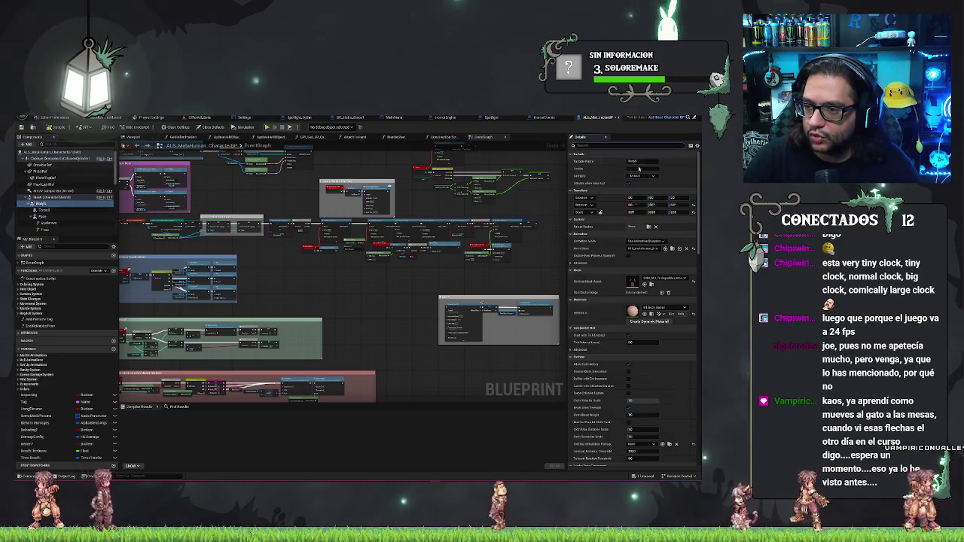
Return to the level editor and open the mannequin body's physics asset.
left_click(199, 116)
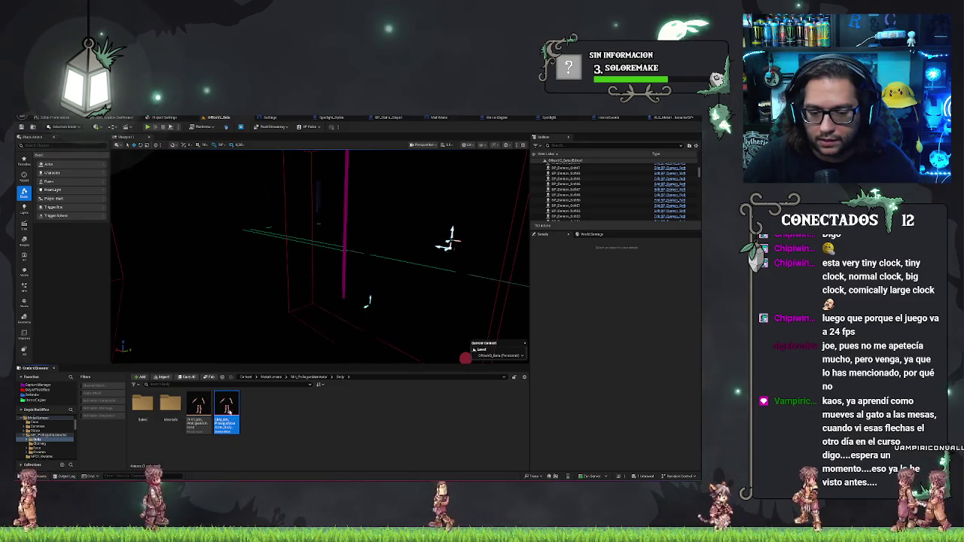
mouse_move(224, 412)
left_click_drag(198, 410, 351, 276)
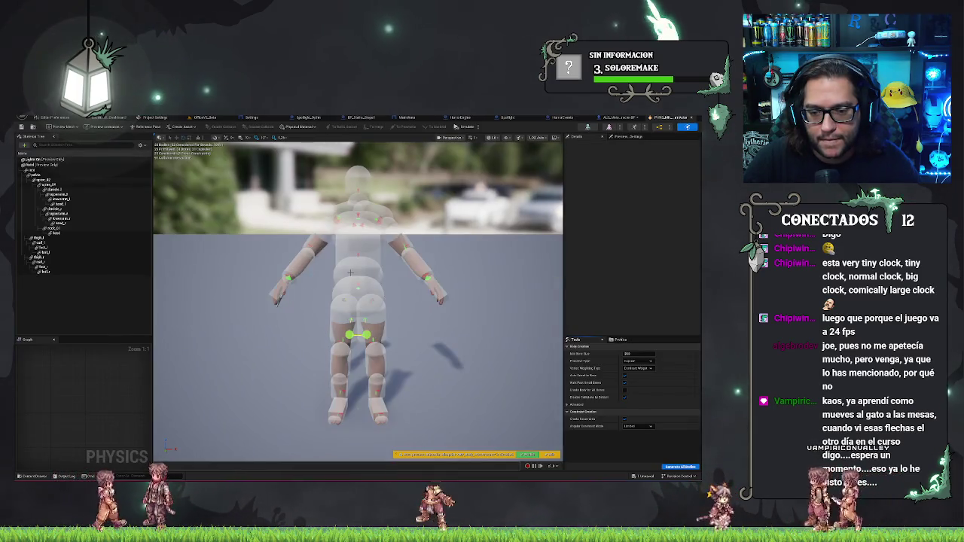
scroll(350, 272, "up", 2)
mouse_move(350, 273)
left_mouse_down()
mouse_move(379, 250)
mouse_move(412, 341)
mouse_move(325, 369)
left_mouse_up()
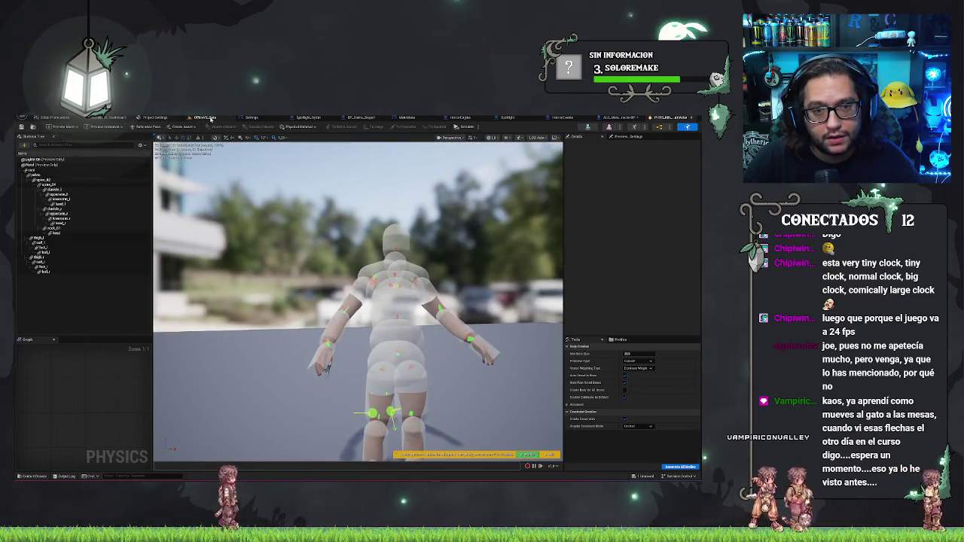
left_click(211, 119)
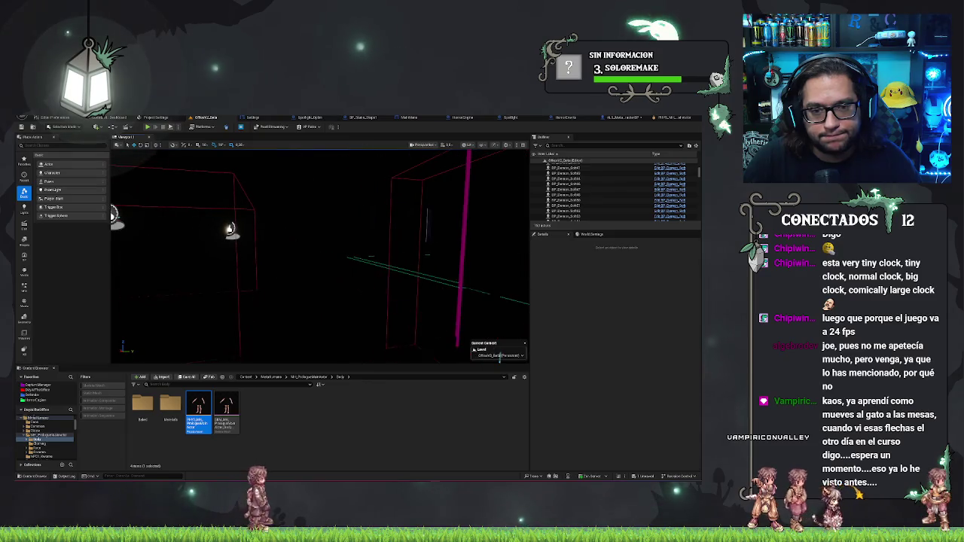
Move the camera toward the red walls and character, then start Play in Editor.
key("Up")
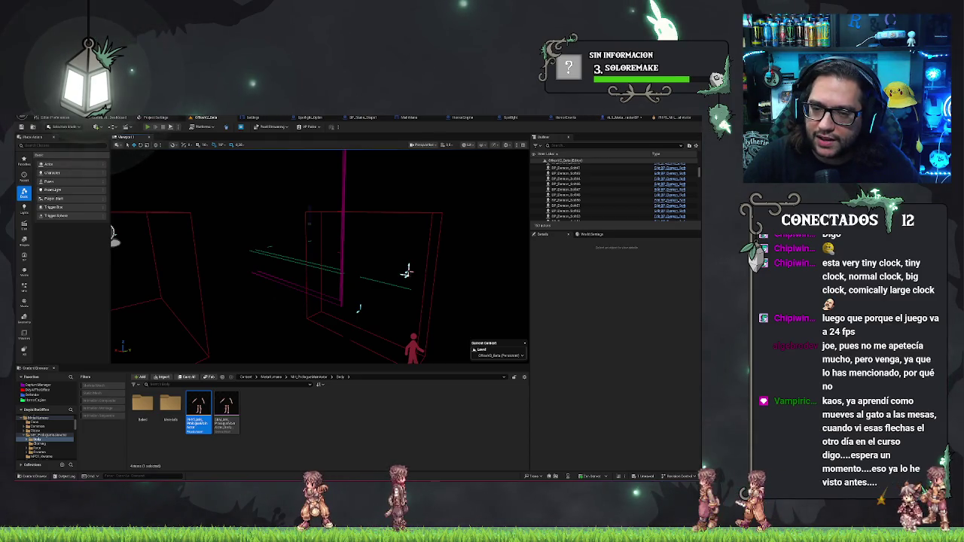
key("alt+p")
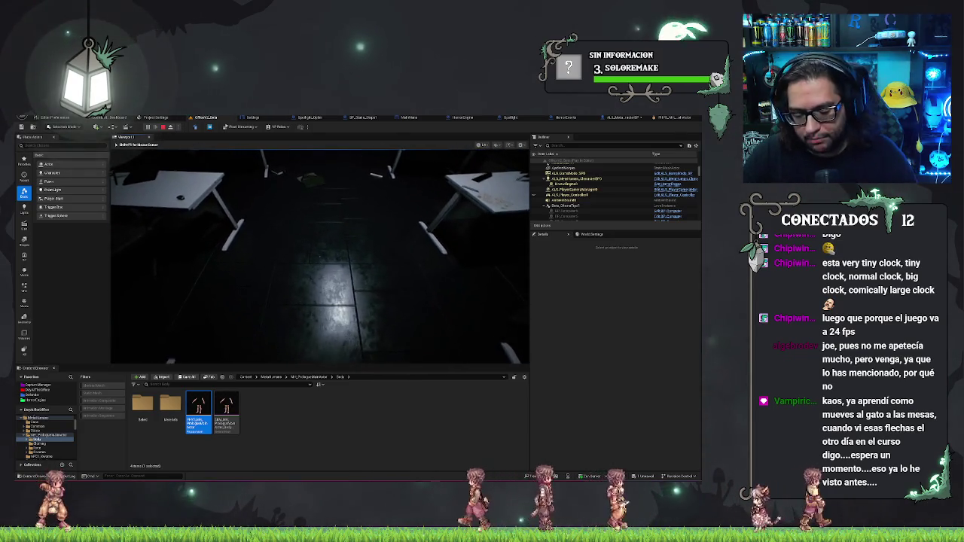
Restart the play session and eject to a free camera.
key("Escape")
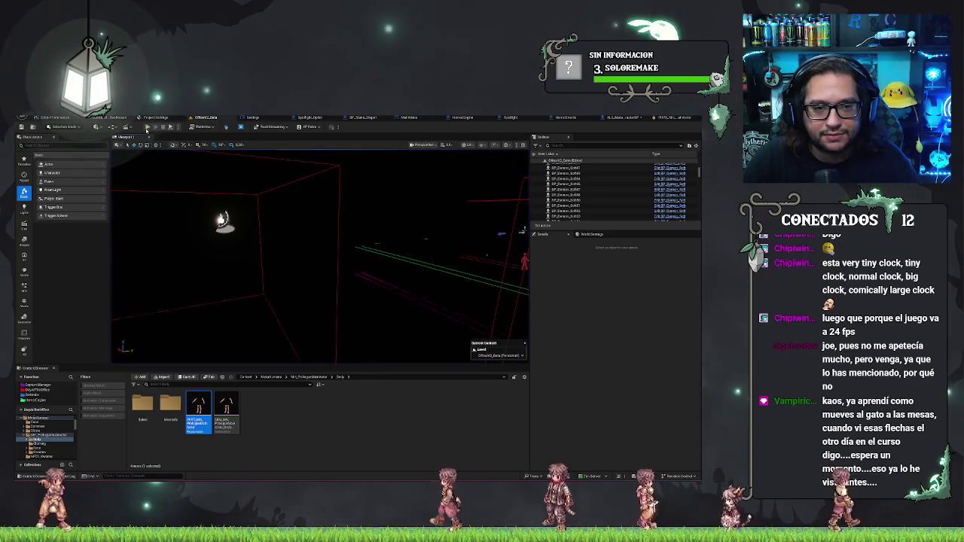
key("alt+p")
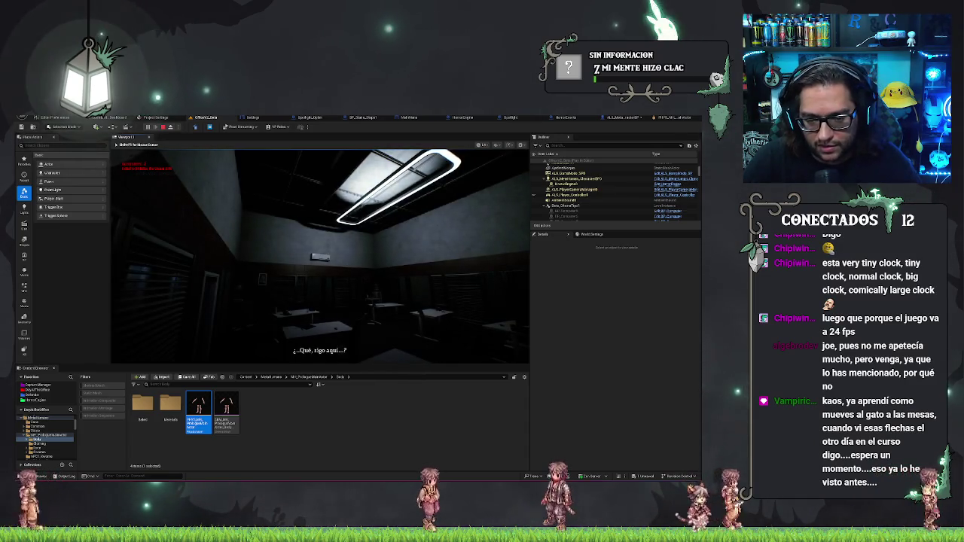
key("F8")
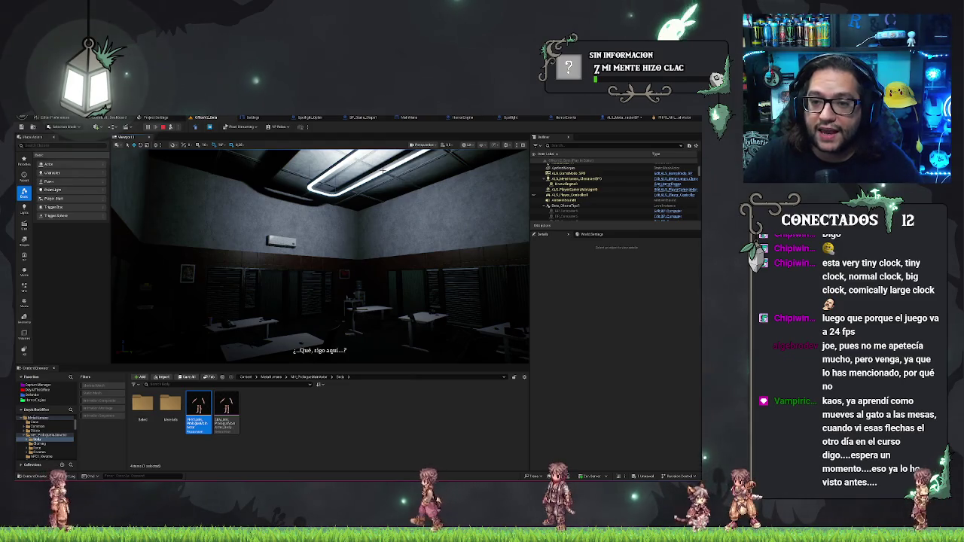
Select the ceiling spotlight's PointLight and filter Details by 'distance'.
left_click(382, 172)
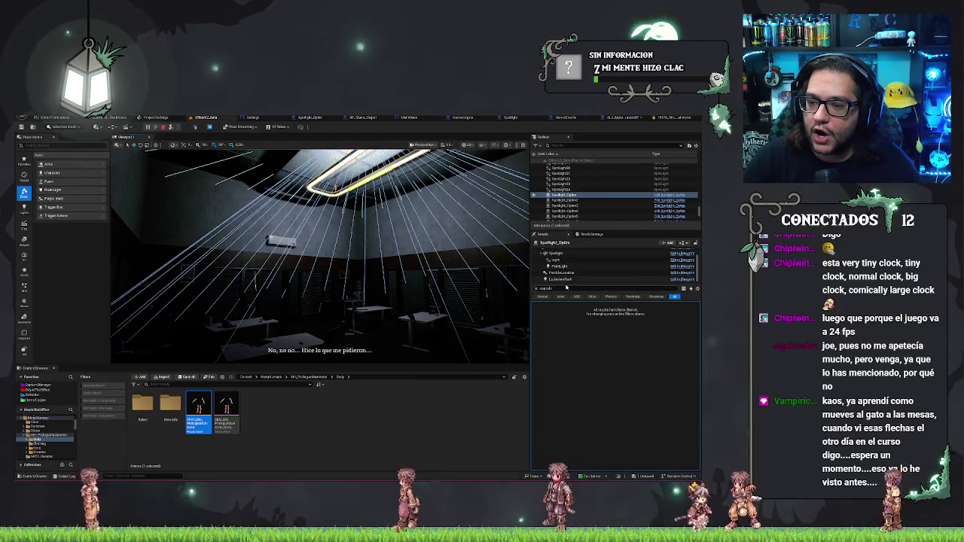
scroll(567, 272, "up", 2)
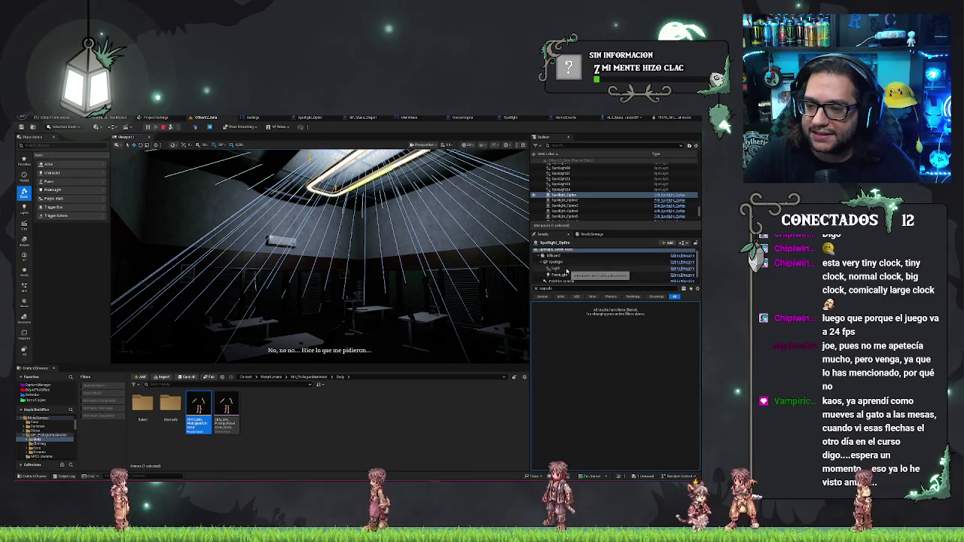
left_click(566, 274)
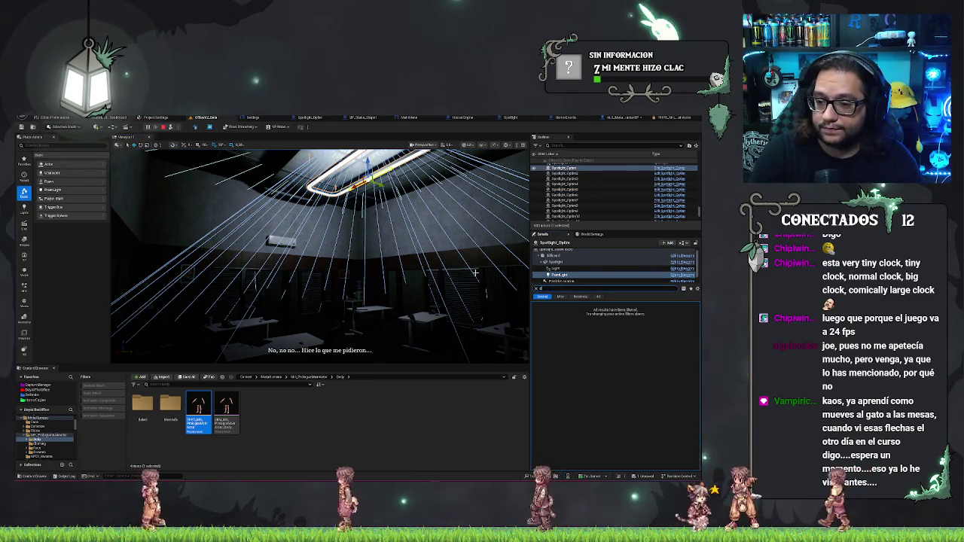
type("istance")
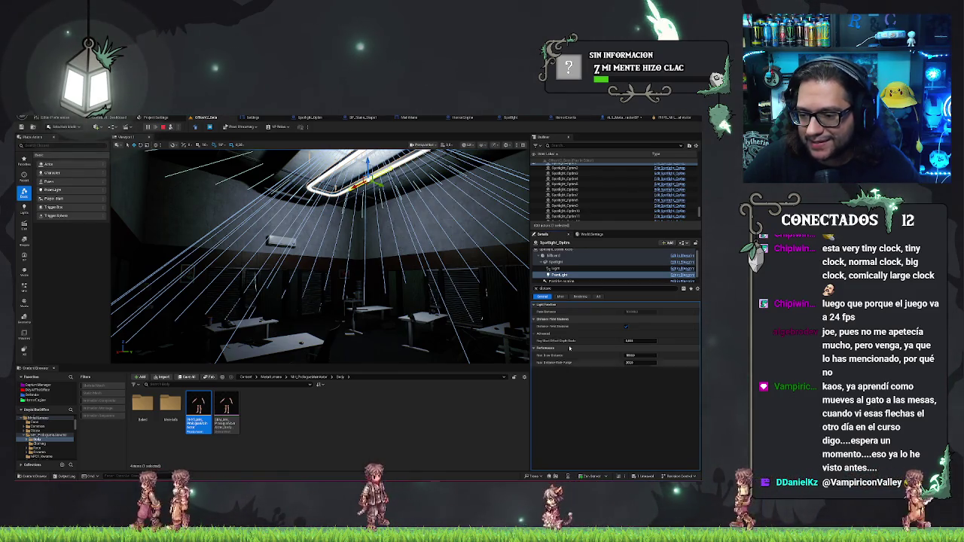
Turn off the point light's Distance Field Shadows, test it in play, then stop play.
left_click(626, 327)
mouse_move(447, 296)
left_mouse_down()
mouse_move(422, 301)
mouse_move(407, 286)
mouse_move(377, 301)
left_mouse_up()
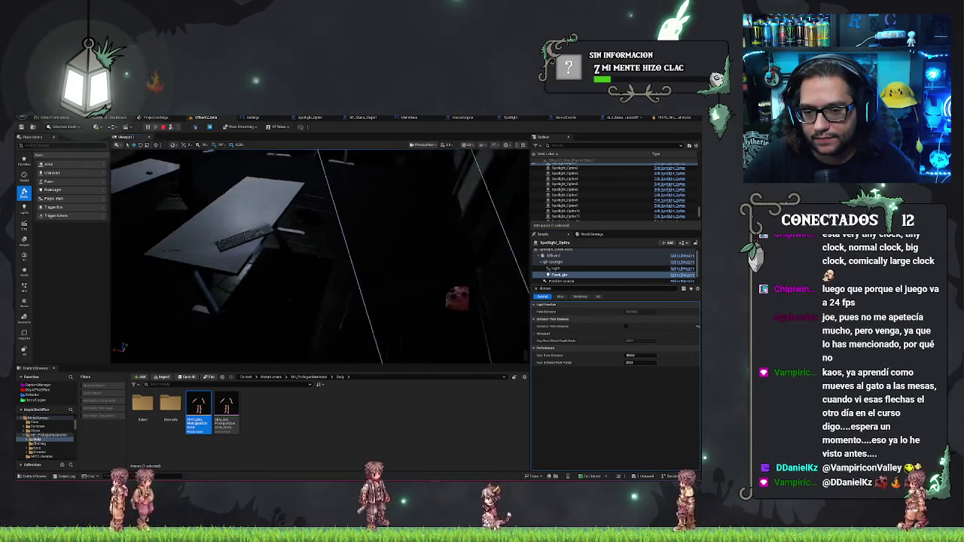
key("F8")
left_click(407, 265)
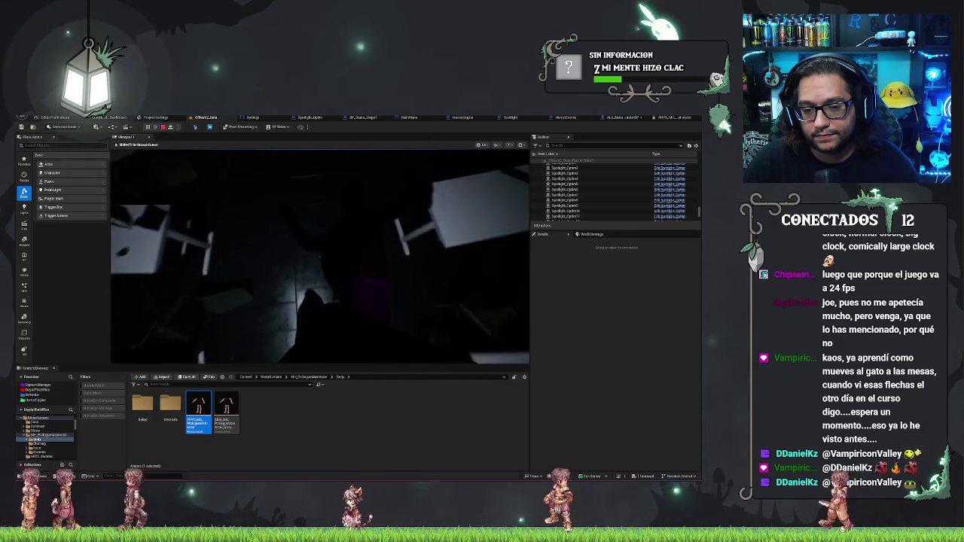
key("Escape")
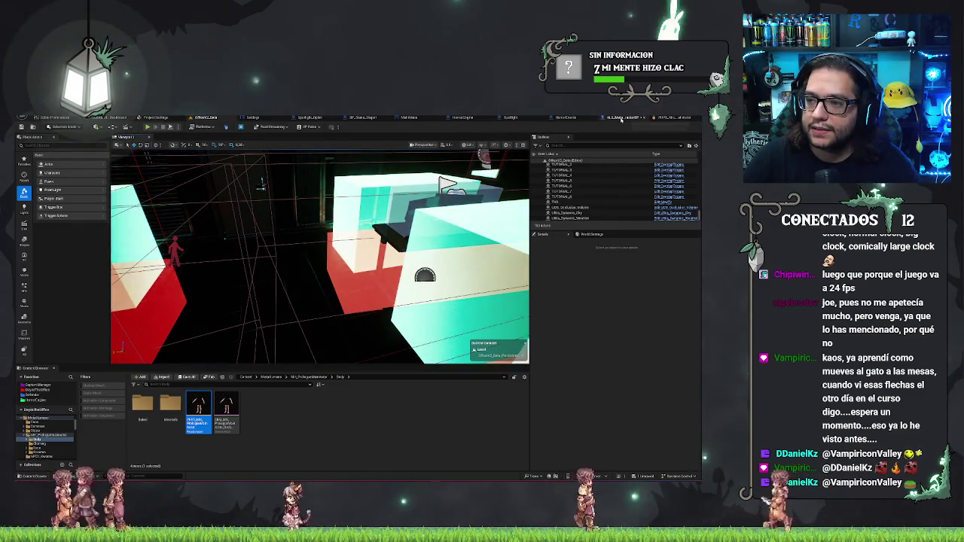
In ALS_MetaHuman_CharacterBP, select the static mesh component and filter its Details by 'sha'.
left_click(565, 119)
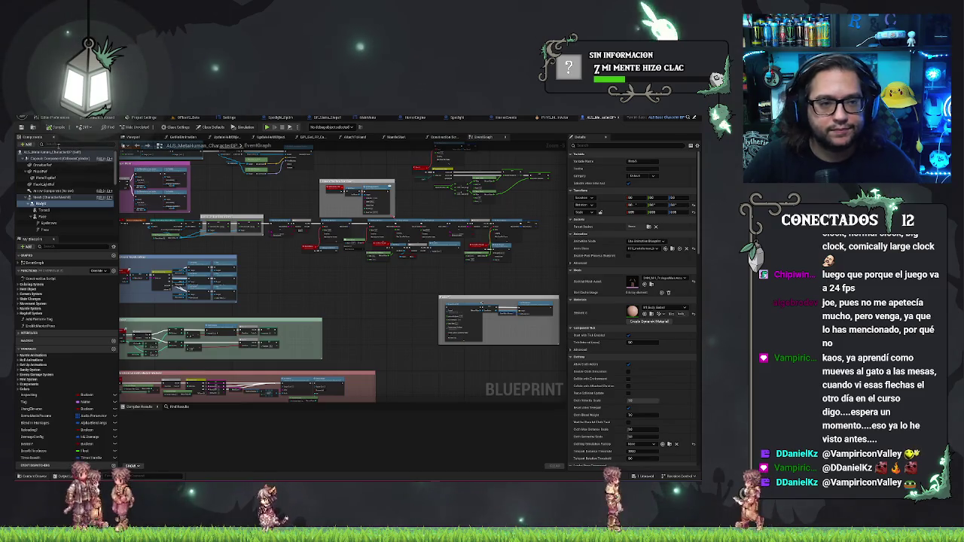
left_click(58, 167)
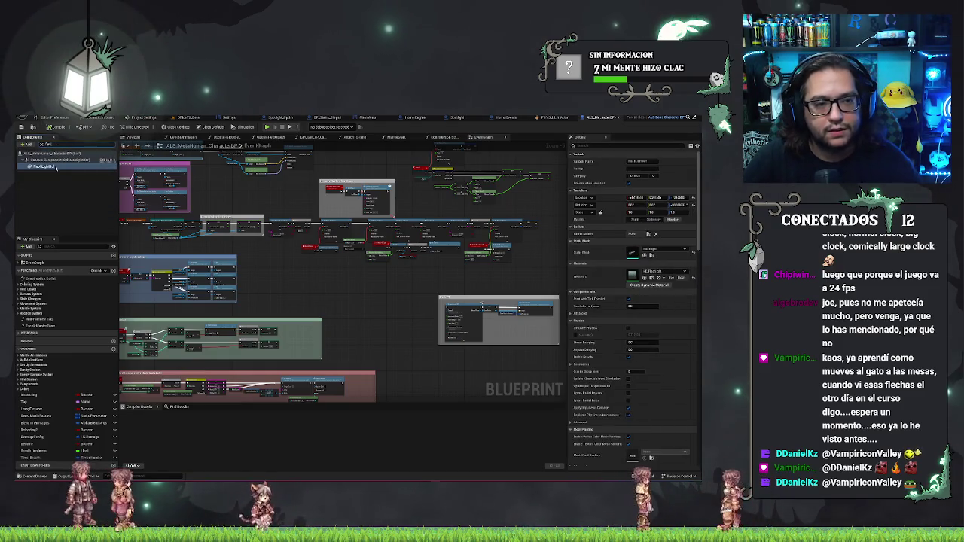
type("sha")
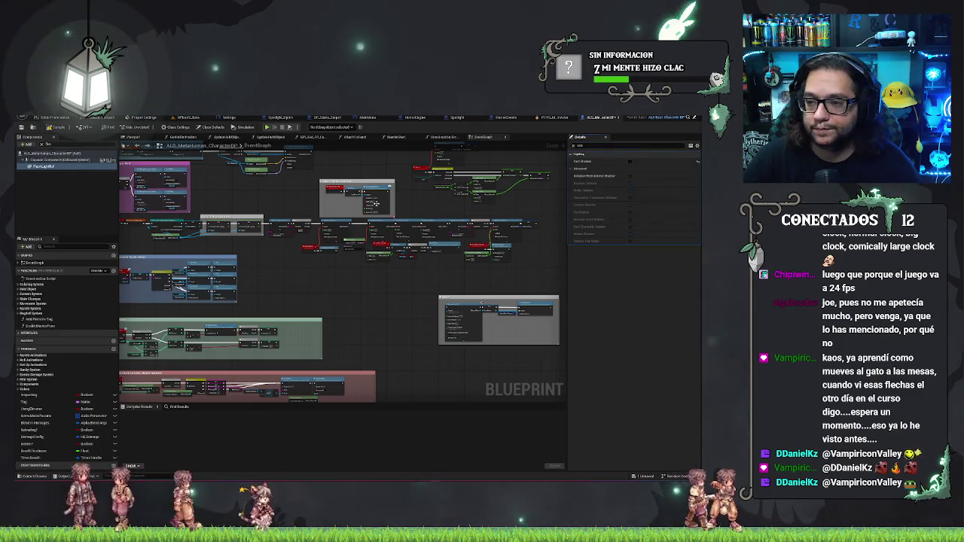
scroll(375, 203, "up", 1)
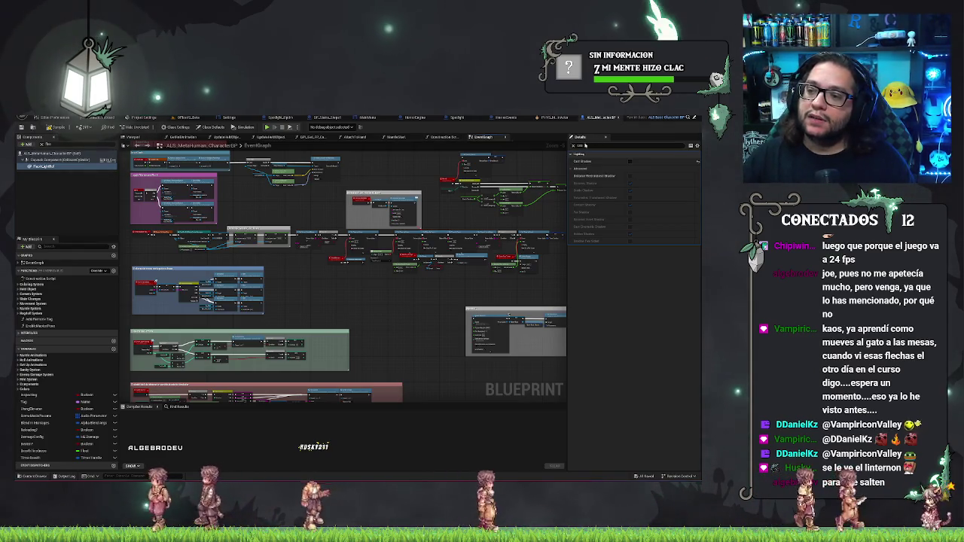
left_click_drag(286, 214, 348, 226)
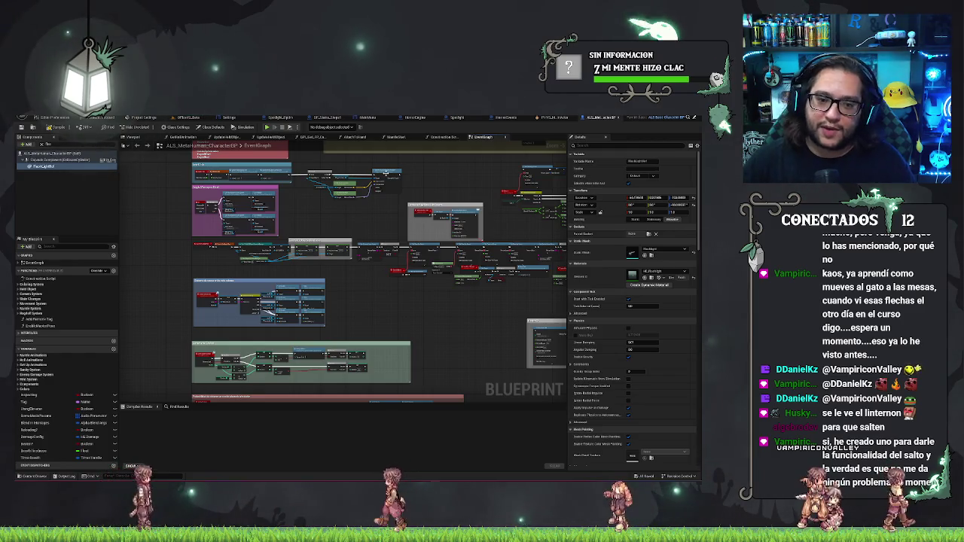
mouse_move(470, 325)
left_mouse_down()
mouse_move(551, 376)
mouse_move(532, 365)
left_mouse_up()
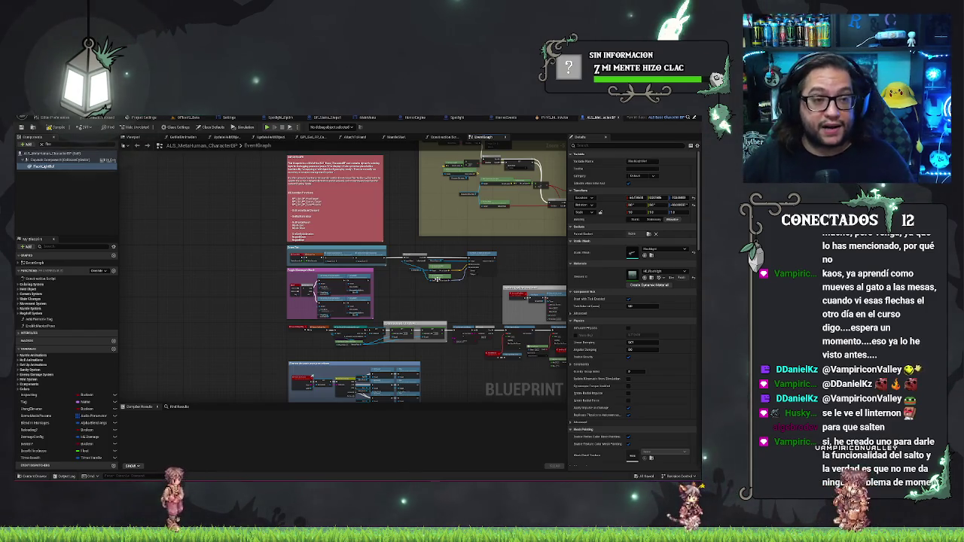
left_click_drag(408, 278, 345, 237)
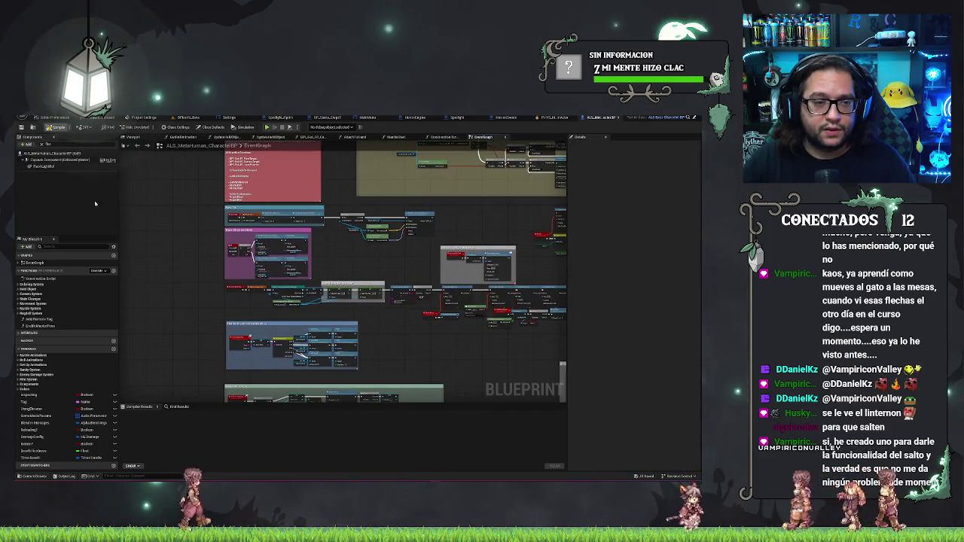
Compile the ALS_MetaHuman_CharacterBP Blueprint and confirm the Compiler Results report success.
left_click(49, 128)
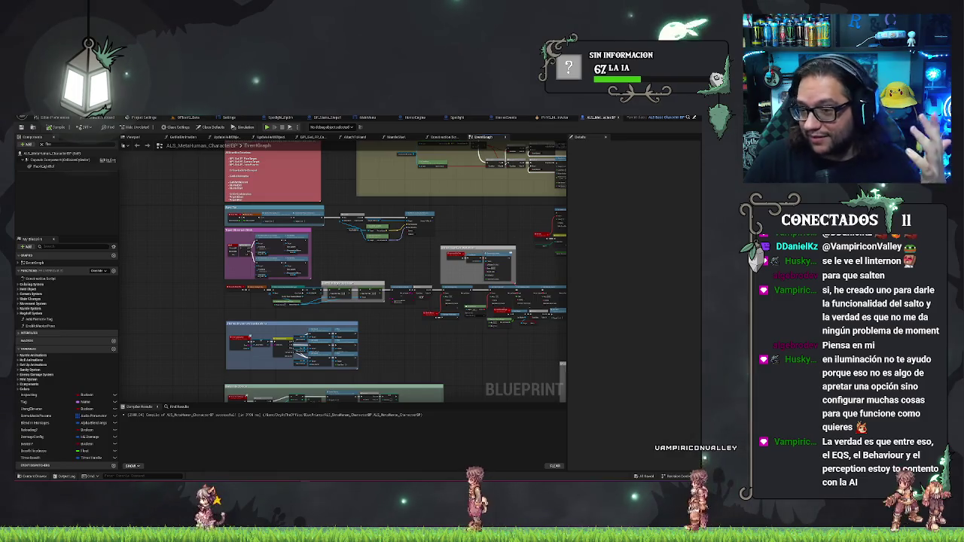
Switch to the mannequin's Physics Asset editor showing its collision bodies.
left_click(557, 118)
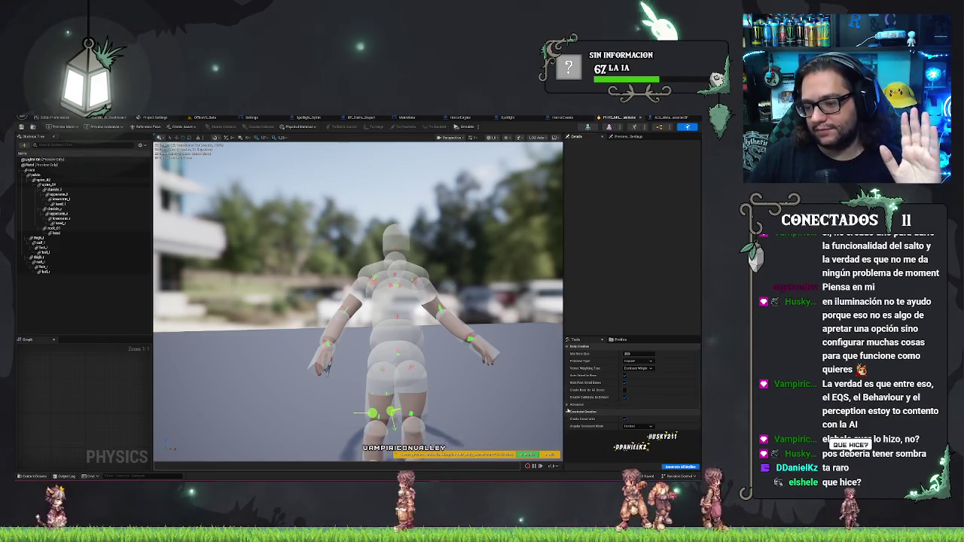
Expand the physics body's Advanced settings, then return to the level view of the door and blocks.
left_click(567, 405)
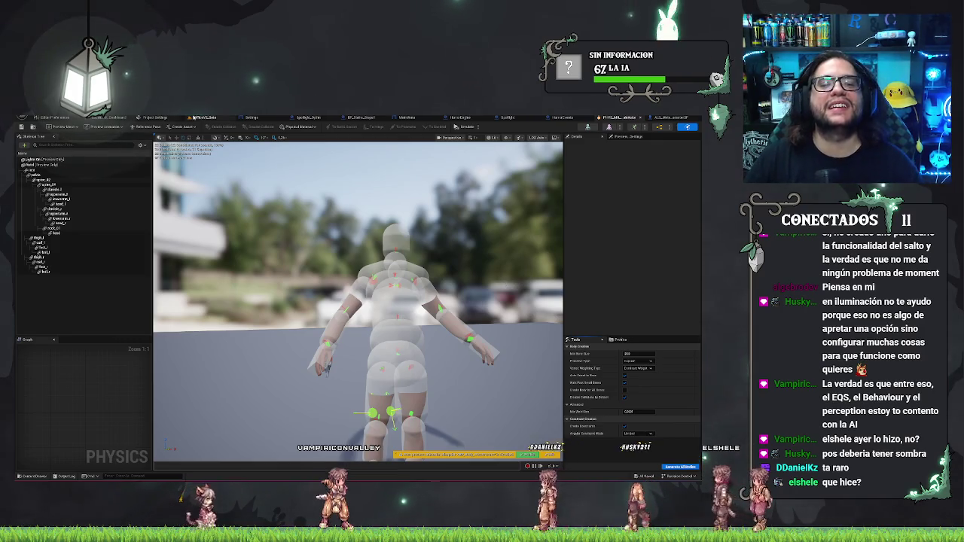
key("ctrl+Tab")
left_click_drag(324, 226, 320, 264)
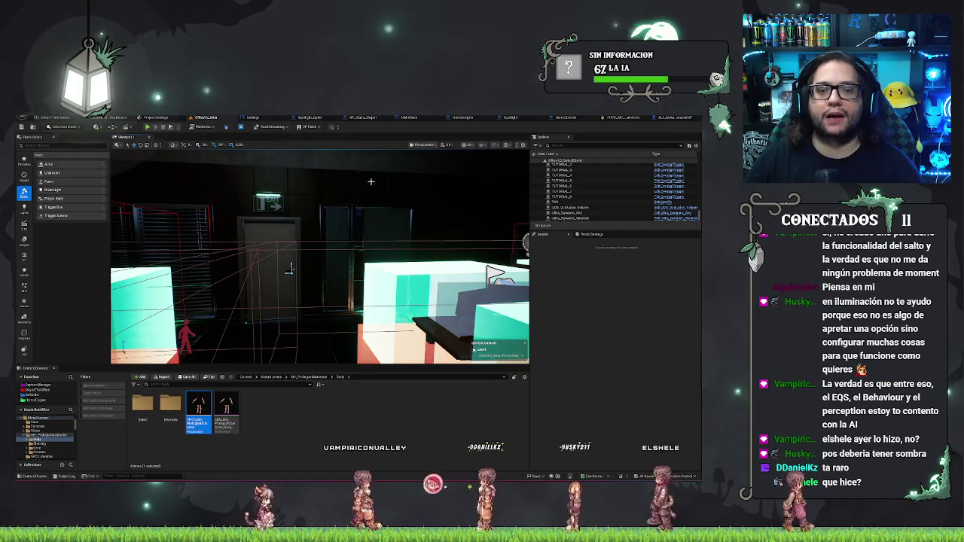
Fly the camera away from the red-lit door area to a bare grey wall.
mouse_move(373, 279)
left_mouse_down()
mouse_move(346, 277)
mouse_move(374, 278)
mouse_move(369, 211)
mouse_move(339, 181)
mouse_move(324, 192)
mouse_move(407, 168)
left_mouse_up()
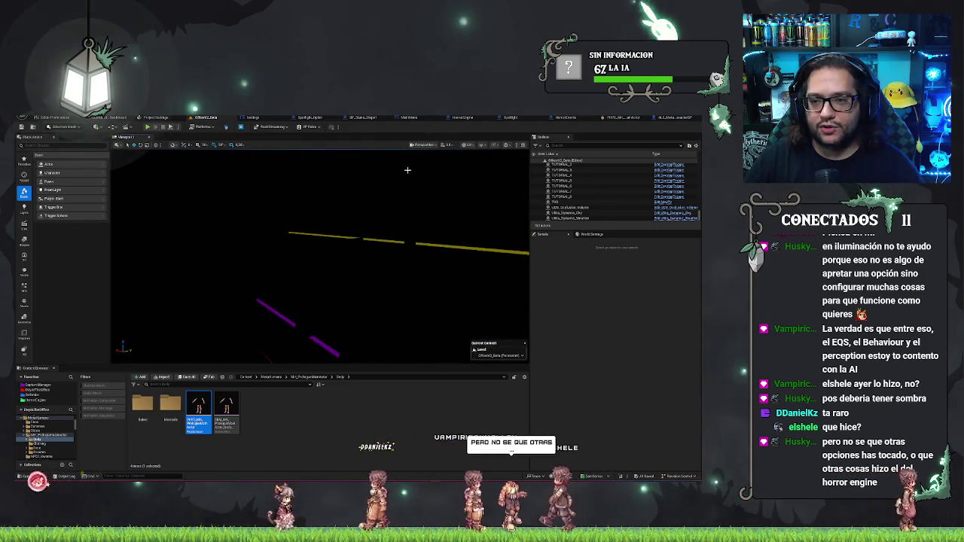
left_click(466, 145)
left_click(475, 171)
left_click_drag(475, 171, 407, 207)
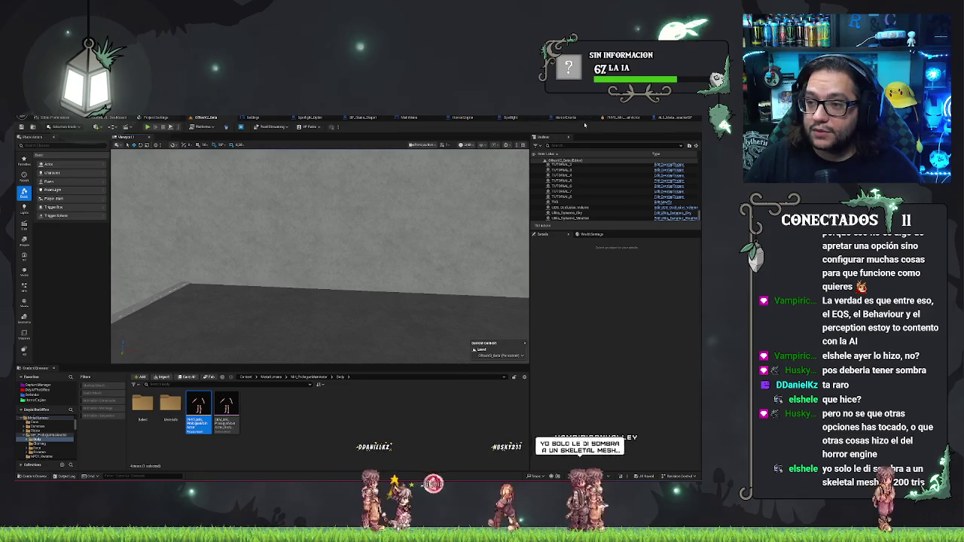
Browse DayAfterOffice > BluePrints > Characters, return to BluePrints, select Effects, and look down on the white block.
left_click(39, 389)
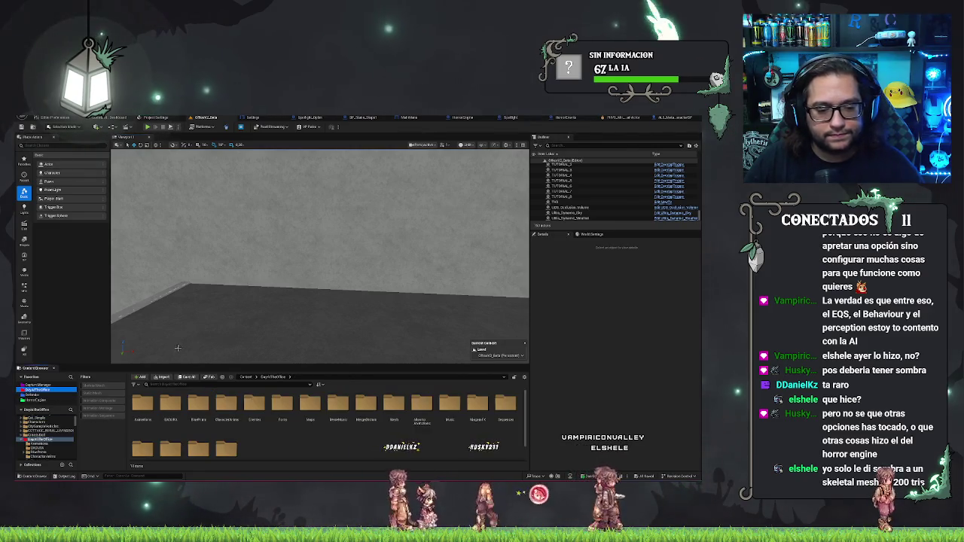
double_click(198, 403)
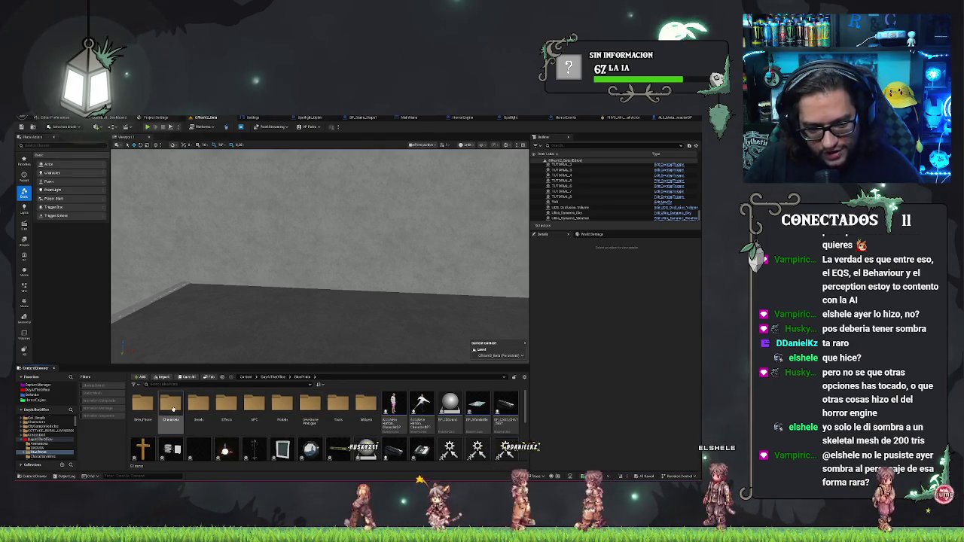
double_click(172, 407)
double_click(171, 413)
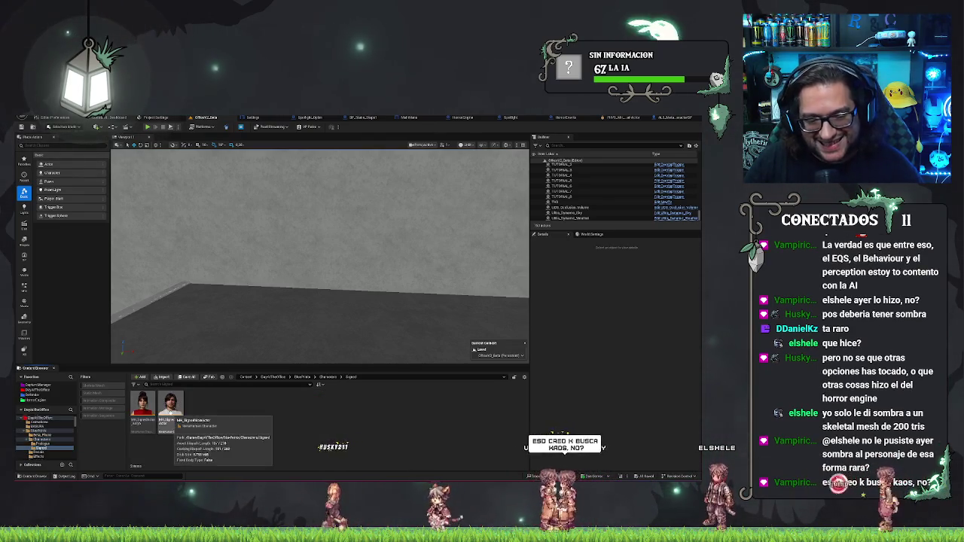
key("alt+Left")
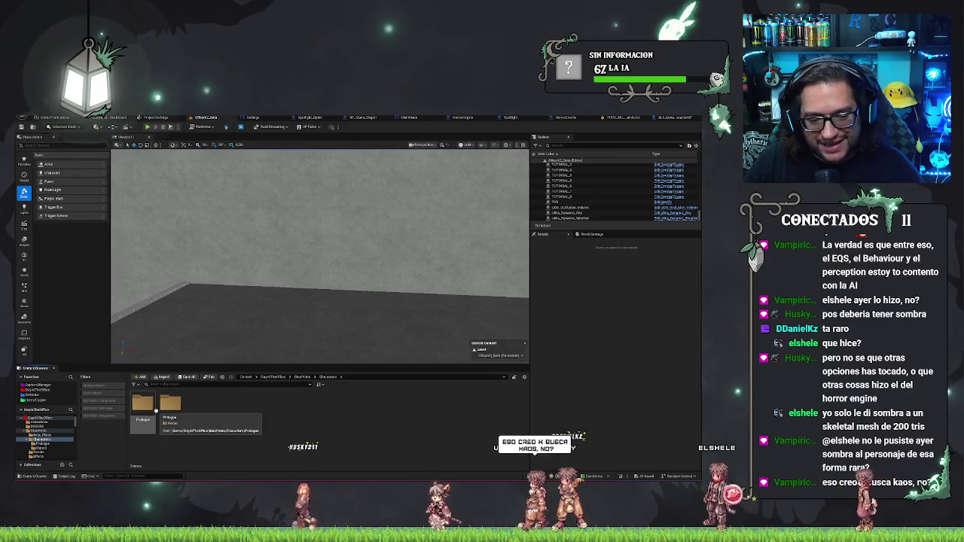
left_click(302, 377)
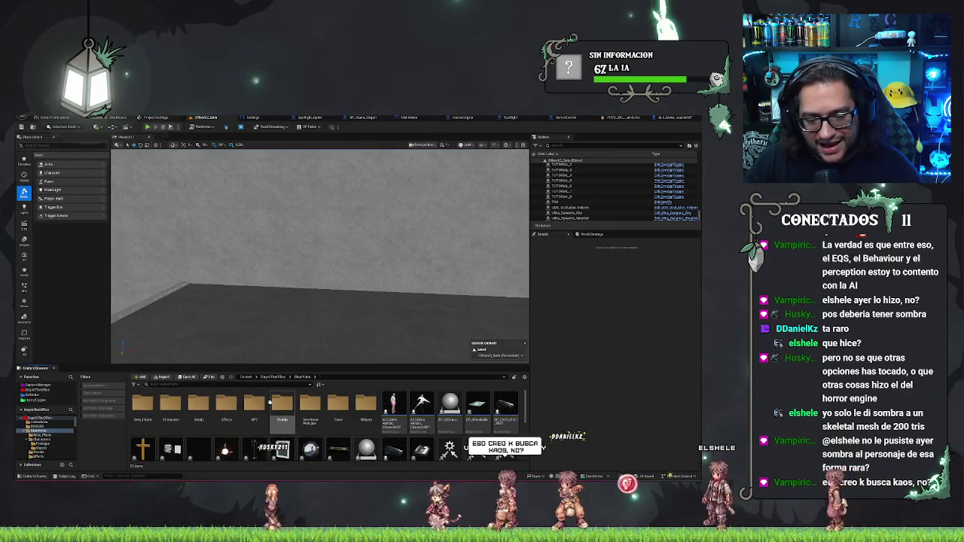
left_click(223, 409)
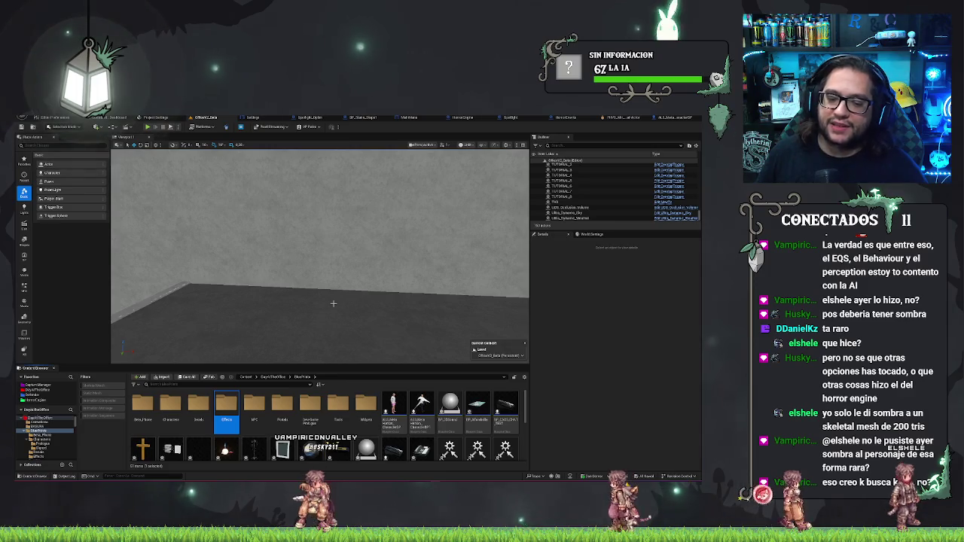
mouse_move(306, 316)
left_mouse_down()
mouse_move(286, 309)
mouse_move(271, 331)
left_mouse_up()
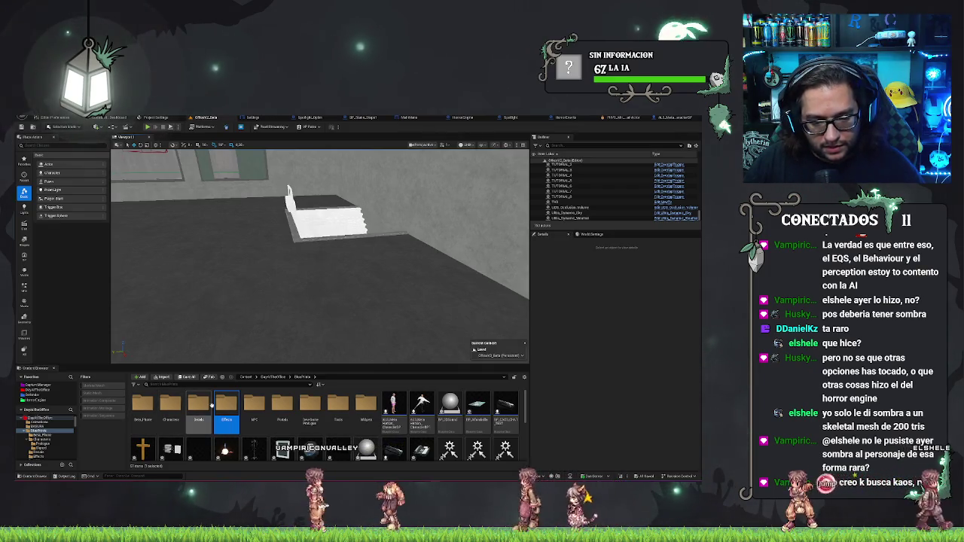
Open the Enemies > Demon folder in the Content Browser.
left_click(45, 418)
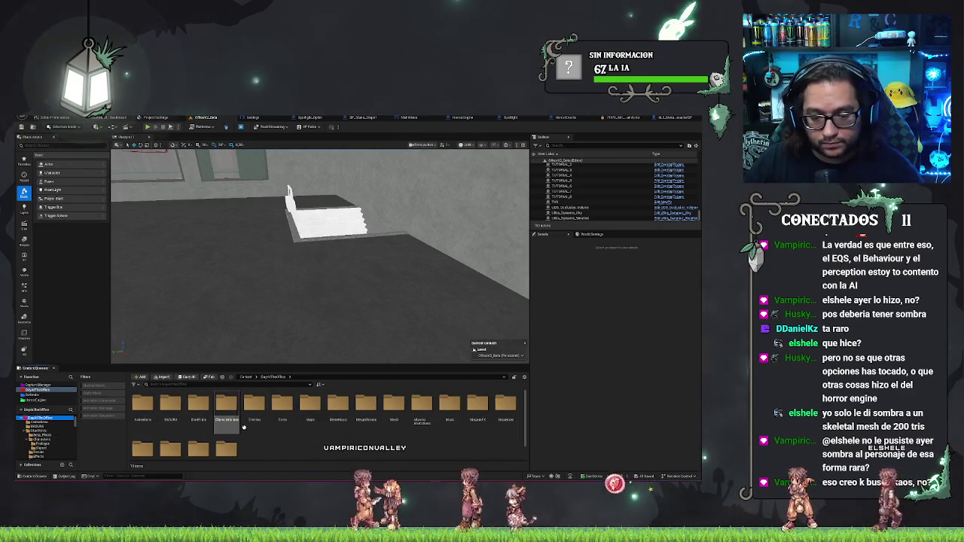
double_click(251, 407)
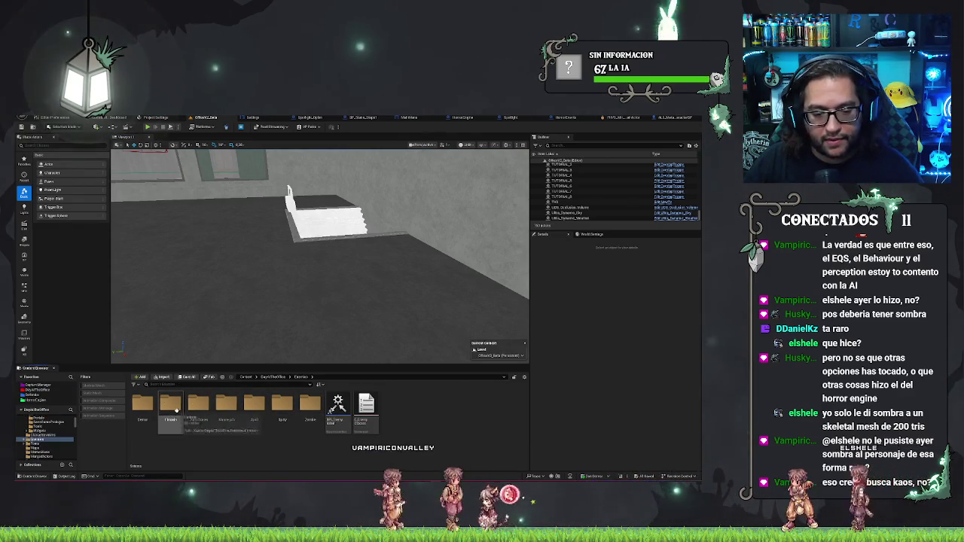
double_click(143, 404)
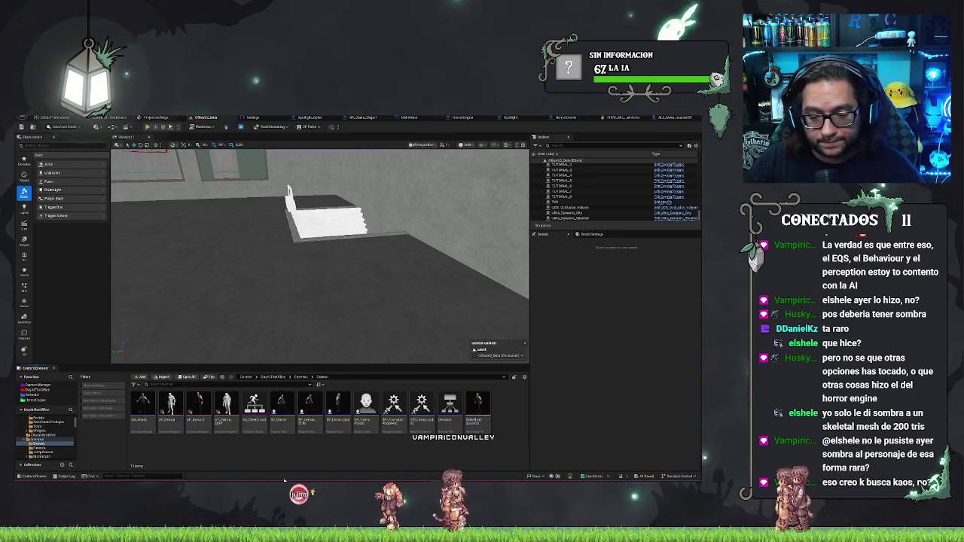
Place the demon Blueprint beside the white stairs and rotate it to a new facing.
mouse_move(309, 378)
left_mouse_down()
mouse_move(401, 274)
mouse_move(392, 260)
left_mouse_up()
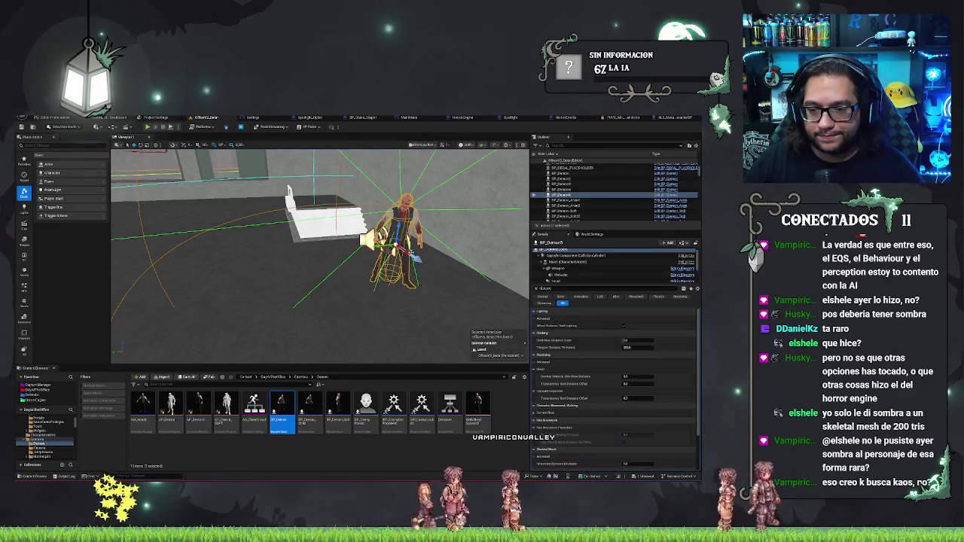
key("e")
left_click_drag(422, 252, 385, 249)
Add a Point Light near the demon and set the viewport to Lit mode.
key("w")
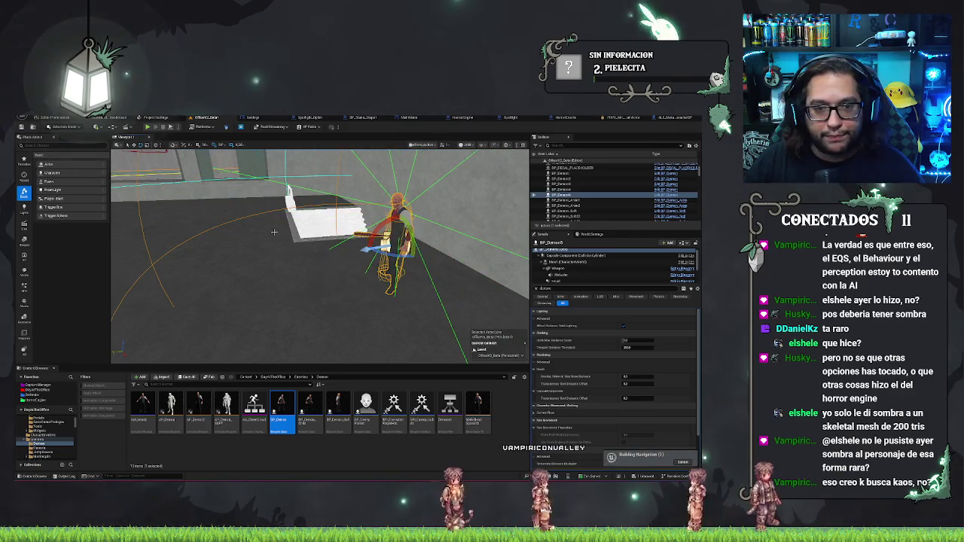
mouse_move(60, 190)
left_mouse_down()
mouse_move(286, 262)
mouse_move(279, 265)
mouse_move(292, 242)
mouse_move(291, 205)
left_mouse_up()
left_click(465, 146)
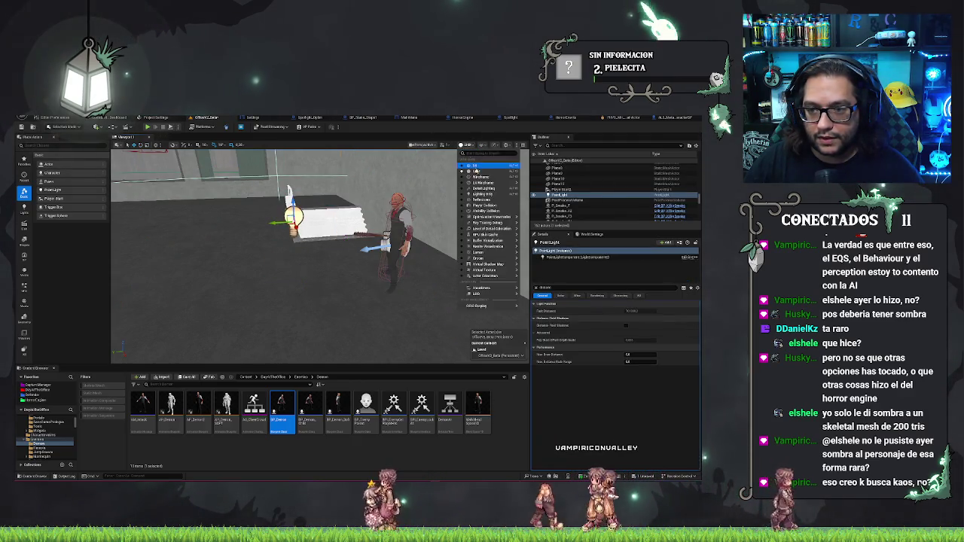
left_click(476, 155)
Filter the light's Details by 'dis' and enable Distance Field Shadows.
scroll(320, 256, "down", 3)
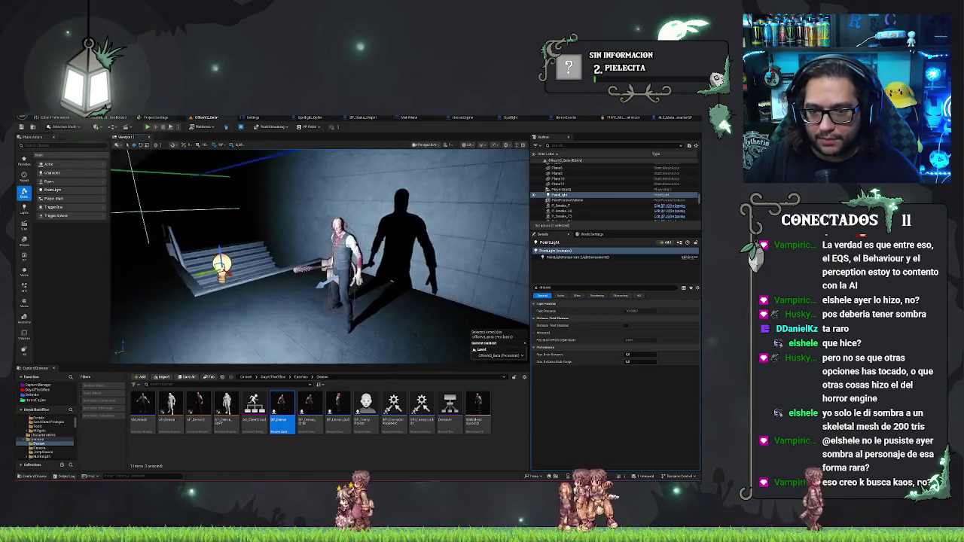
left_click(535, 287)
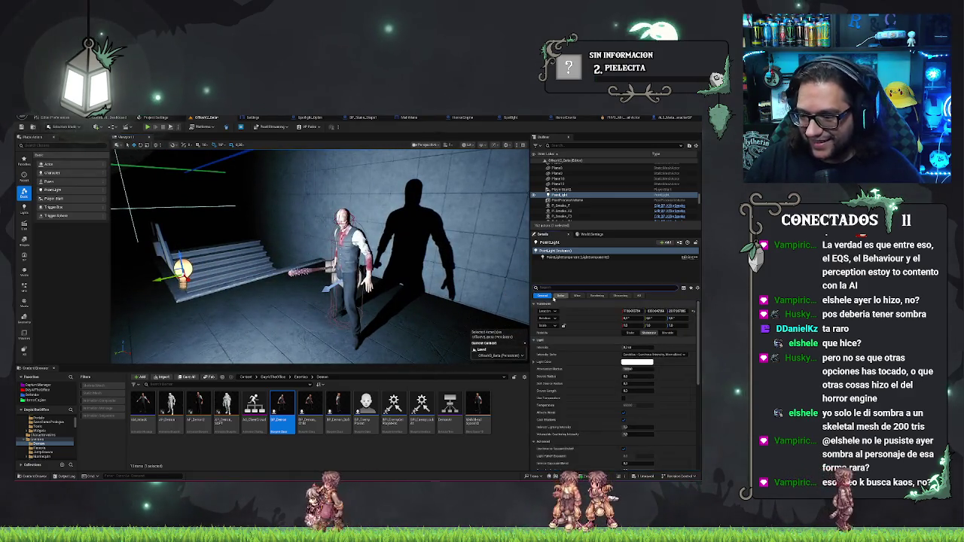
left_click(632, 383)
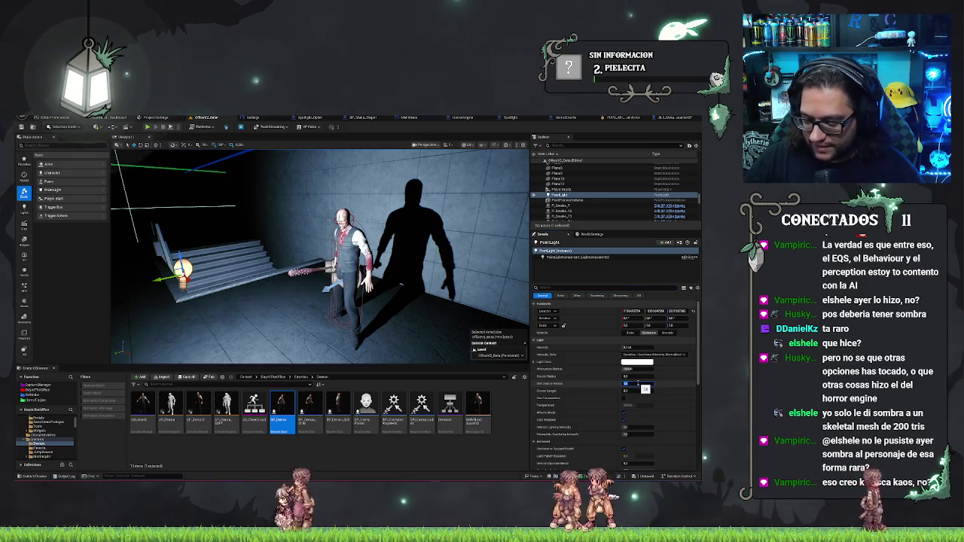
left_click(575, 287)
type("dis")
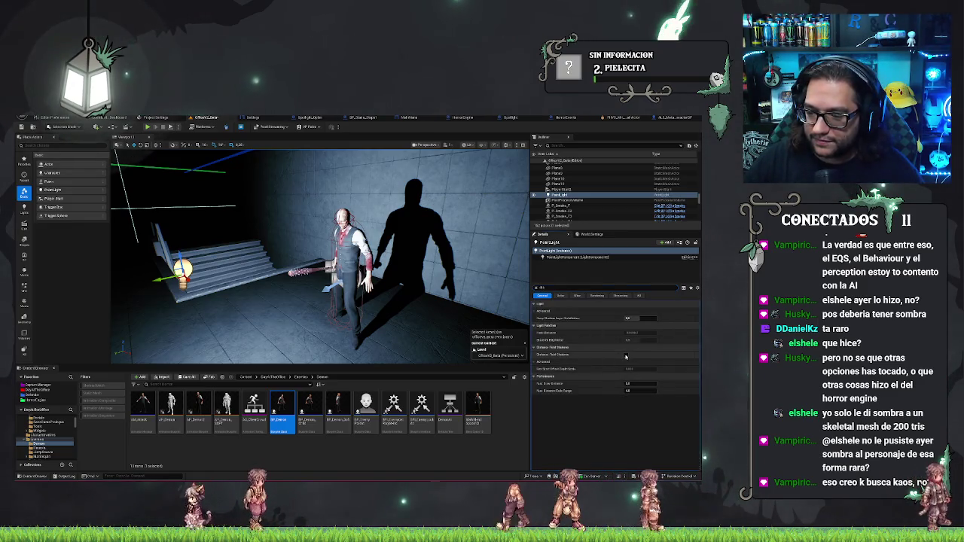
left_click(625, 354)
Fly the camera up close to the demon with the stairs in view.
key("a")
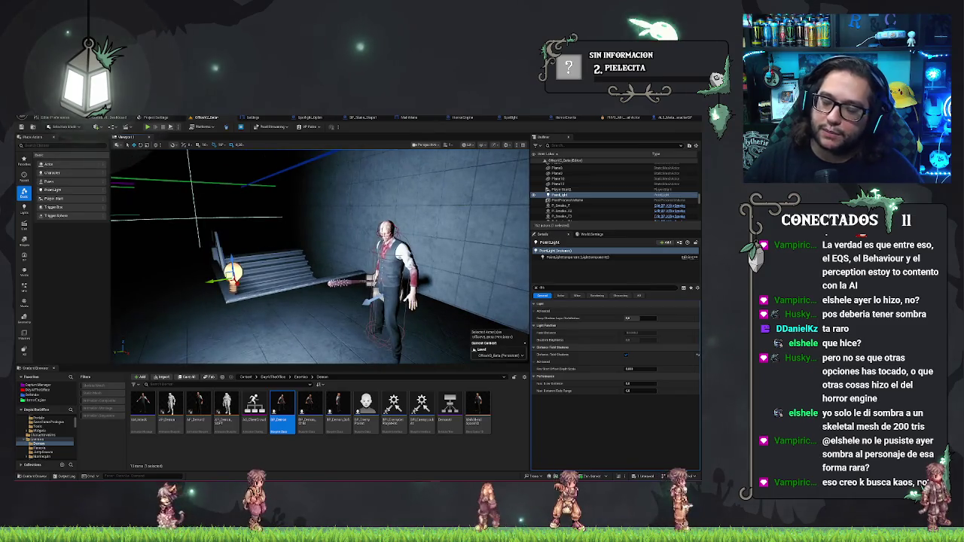
key("w")
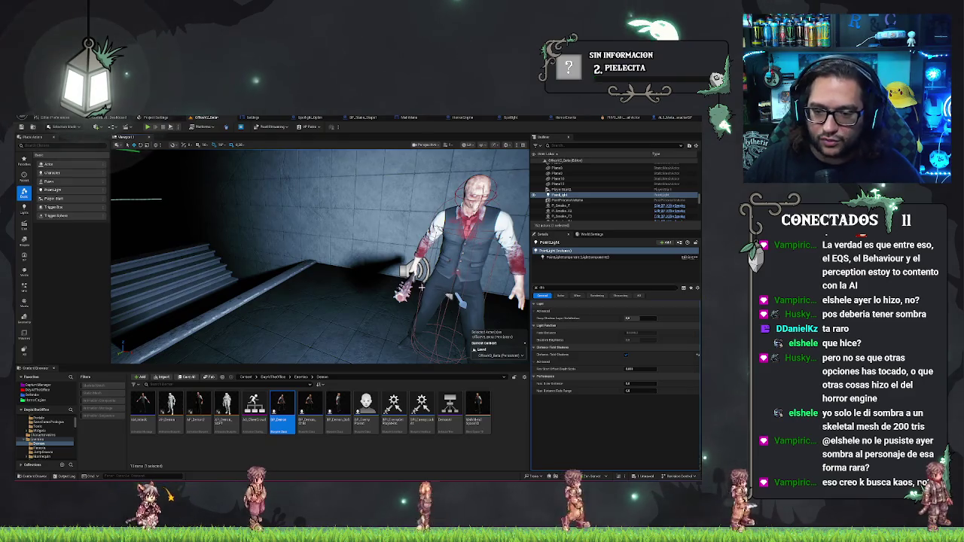
key("a")
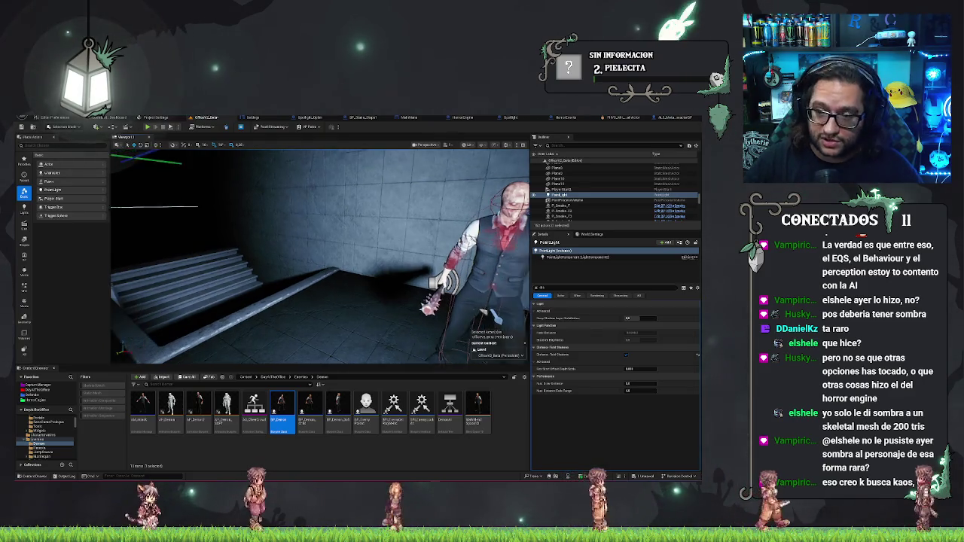
key("d")
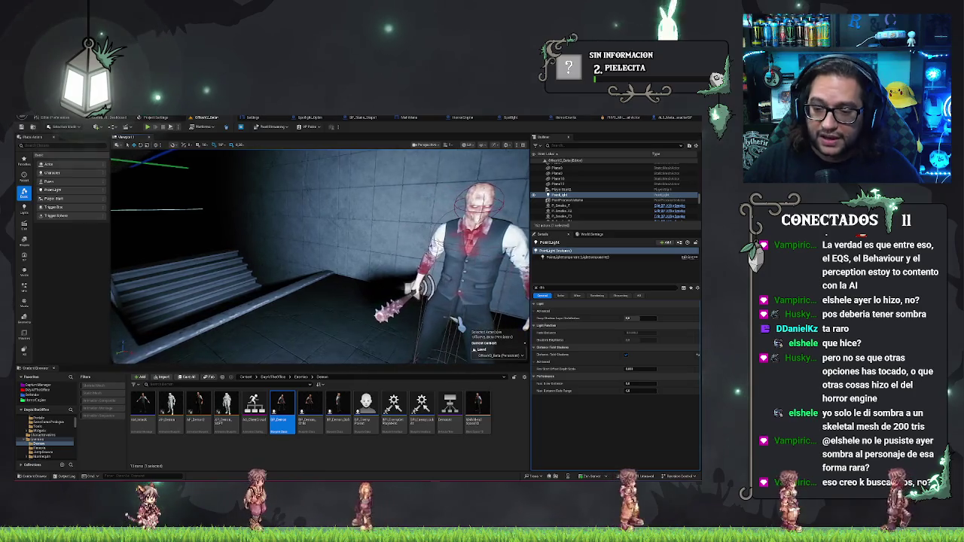
key("d")
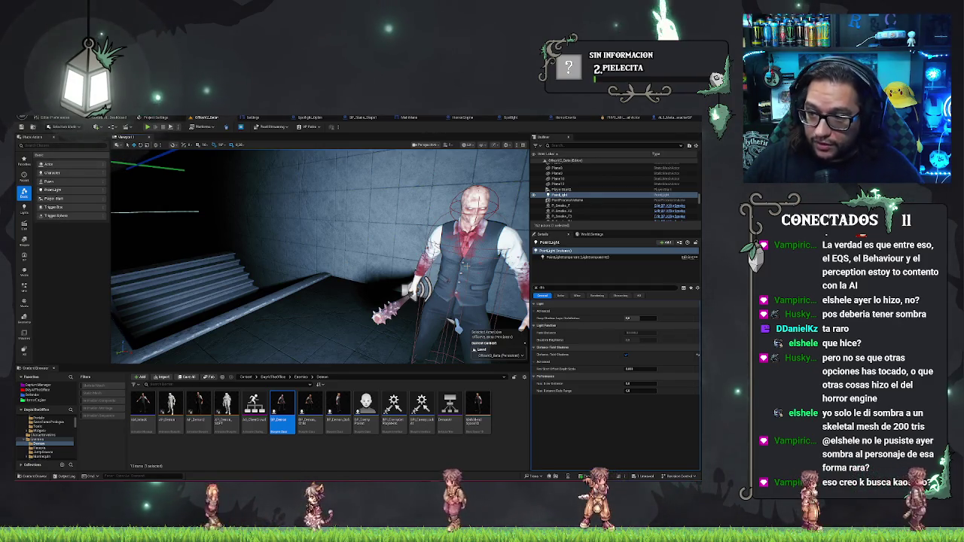
Select BP_Demon5, browse to its puppet skeletal mesh, and open SK_Puppet_PhysicsAsset.
left_click(466, 266)
scroll(568, 364, "down", 5)
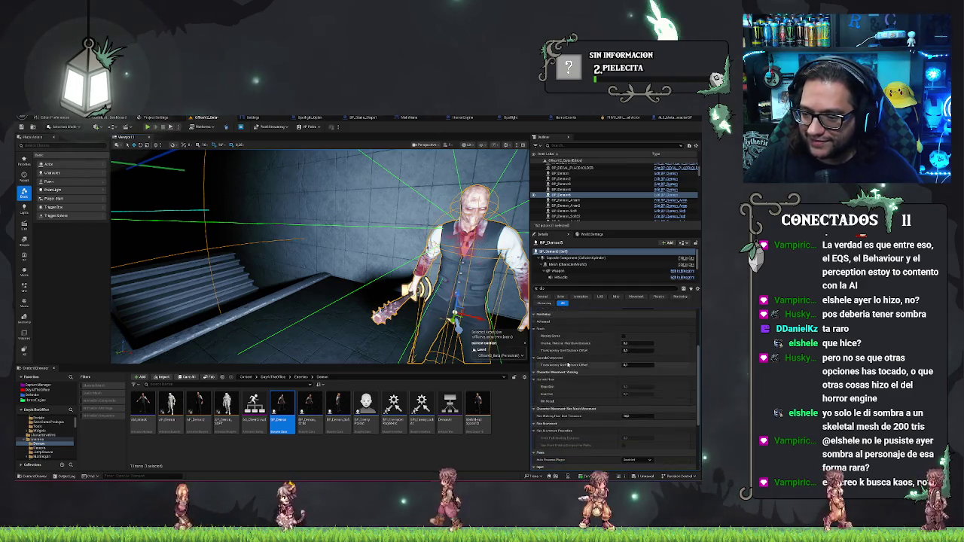
scroll(561, 321, "up", 5)
scroll(537, 290, "up", 5)
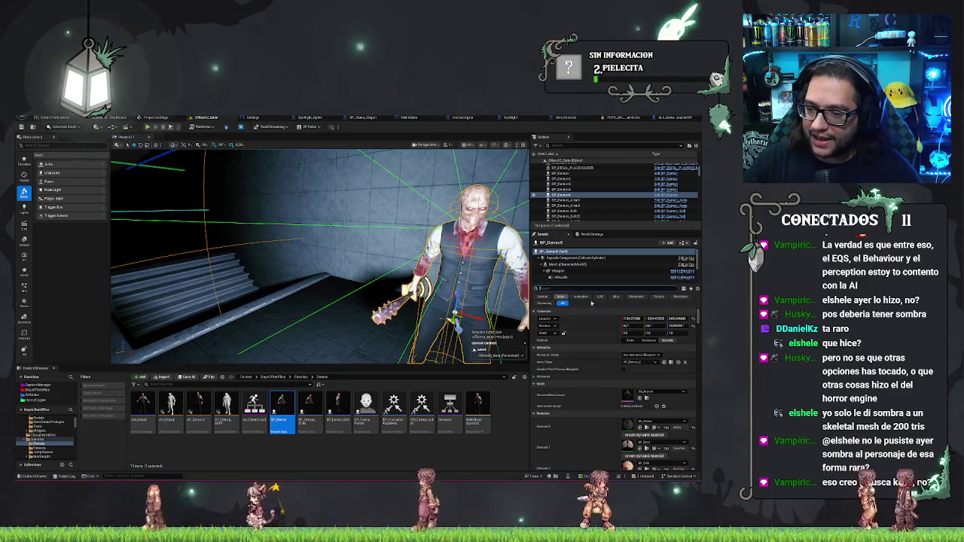
scroll(320, 256, "up", 2)
left_click_drag(320, 256, 331, 294)
left_click(646, 400)
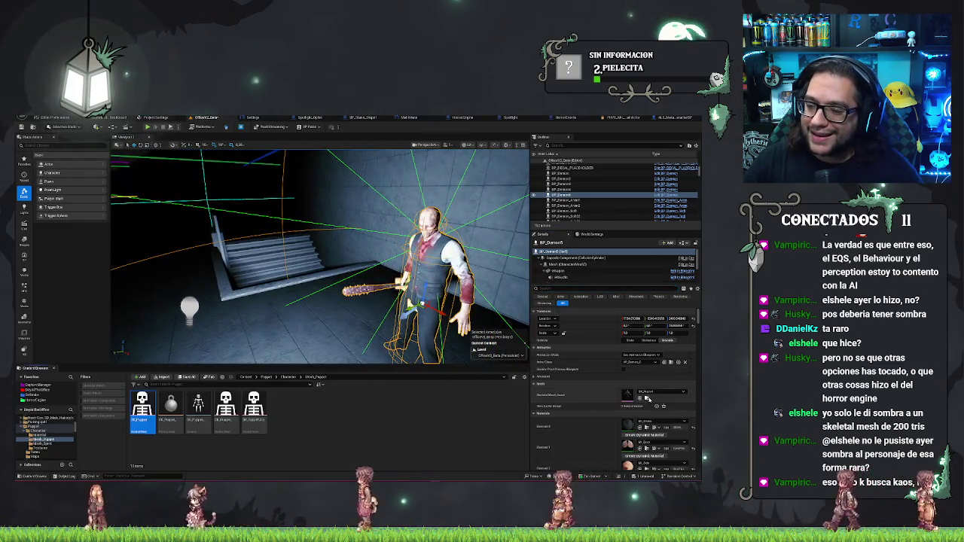
left_click(177, 416)
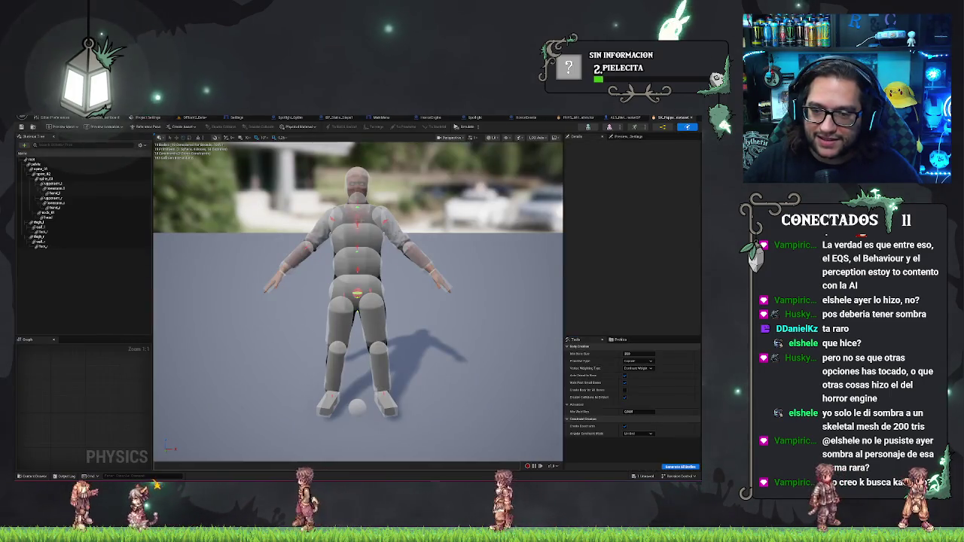
Select the physics asset's chest body, then return to the level and select the PointLight by the stairs.
left_click(360, 220)
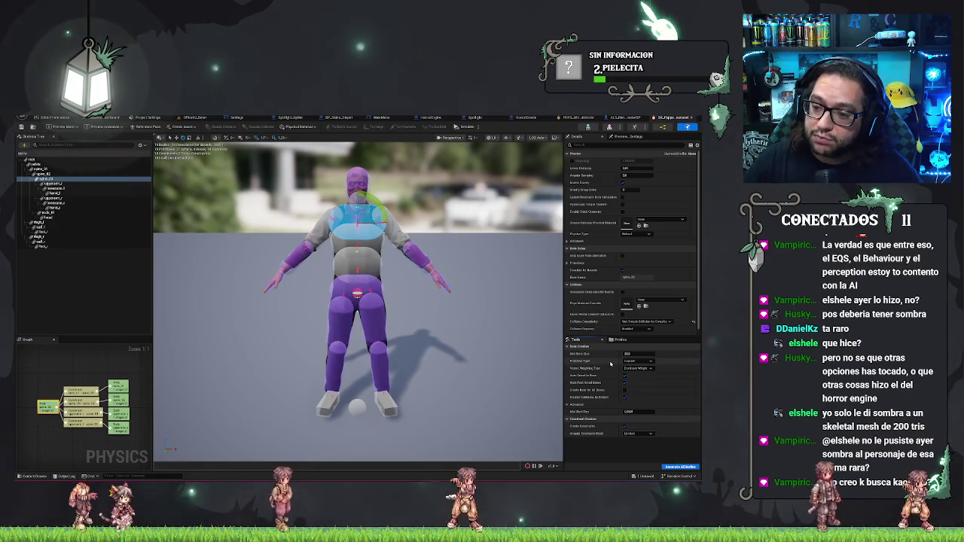
left_click(195, 118)
left_click(189, 307)
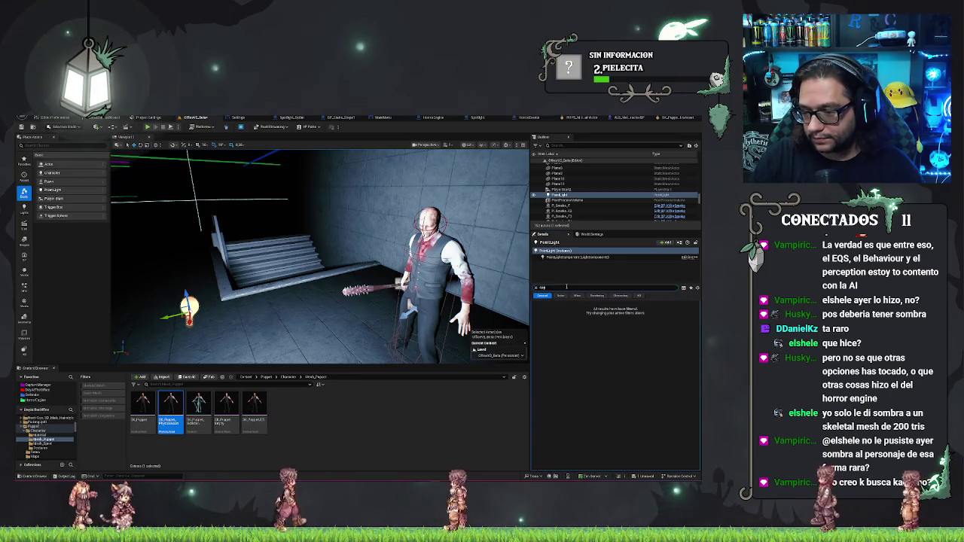
Enable Capsule Direct and Indirect Shadow on BP_Demon5 and adjust its indirect Min Visibility value.
key("BackSpace")
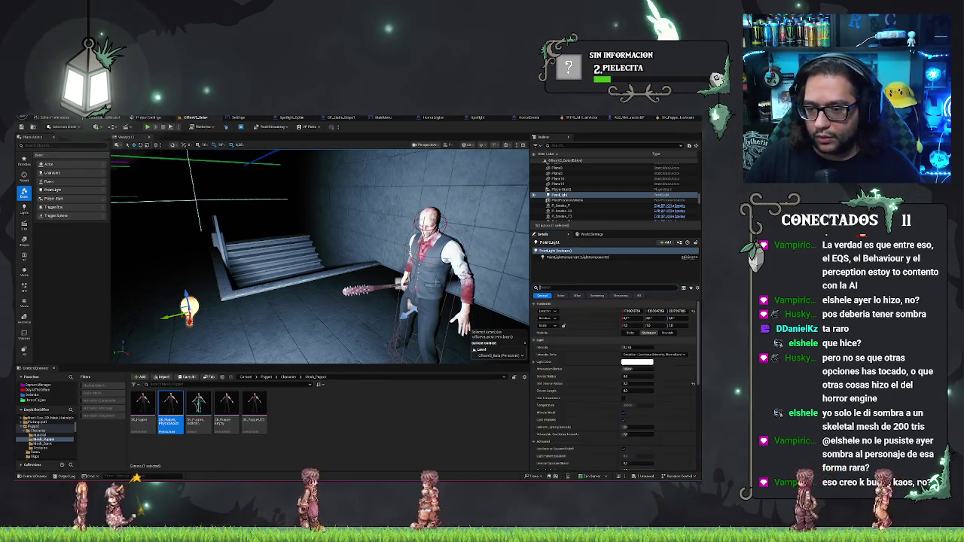
left_click(435, 283)
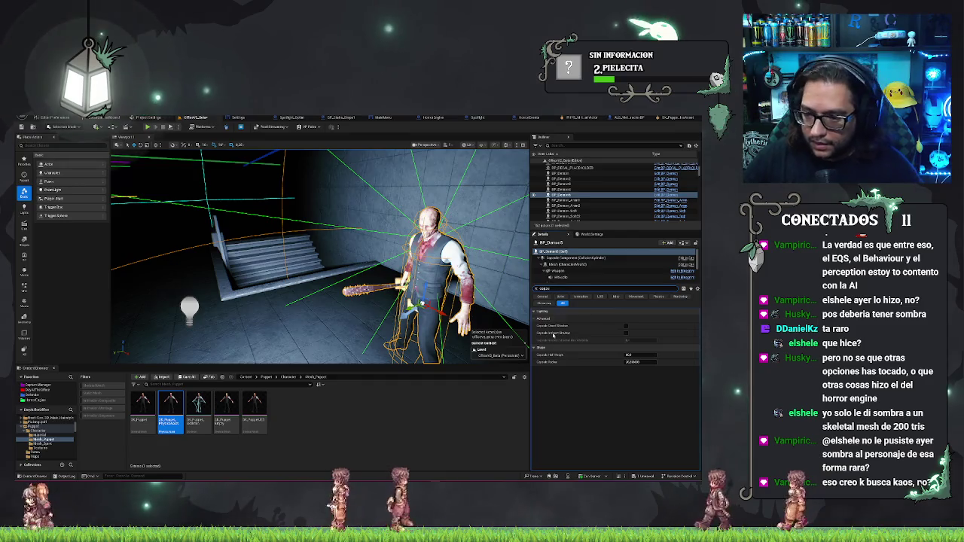
mouse_move(555, 327)
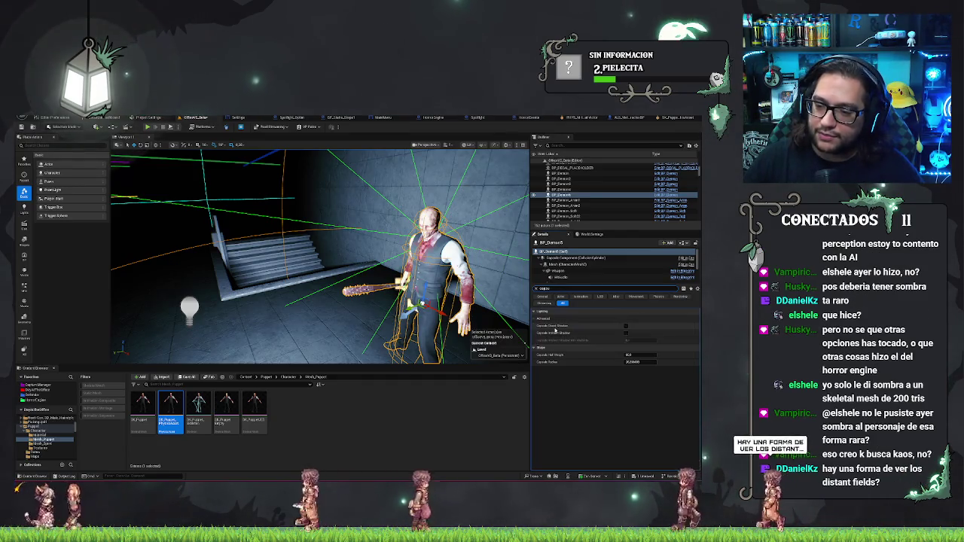
left_click(626, 326)
left_click(626, 333)
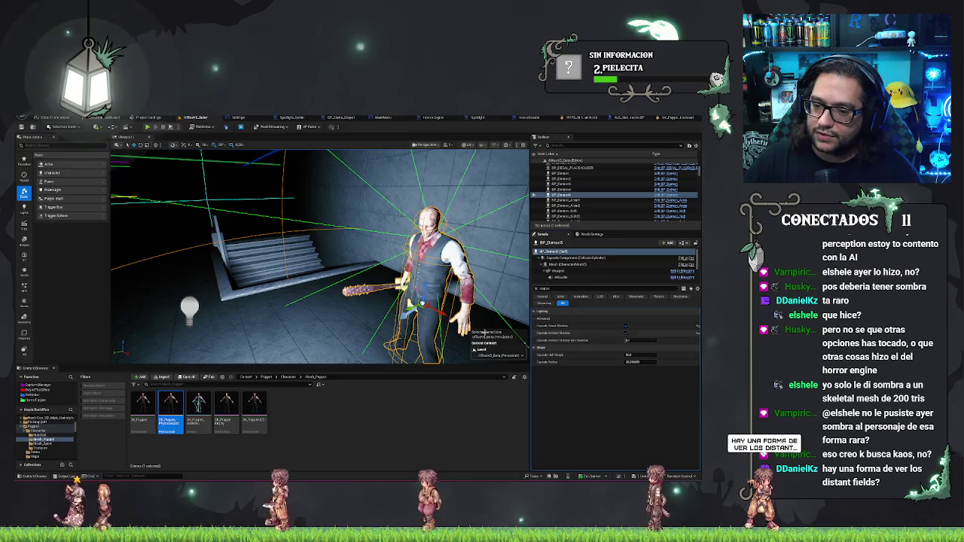
left_click_drag(317, 256, 188, 261)
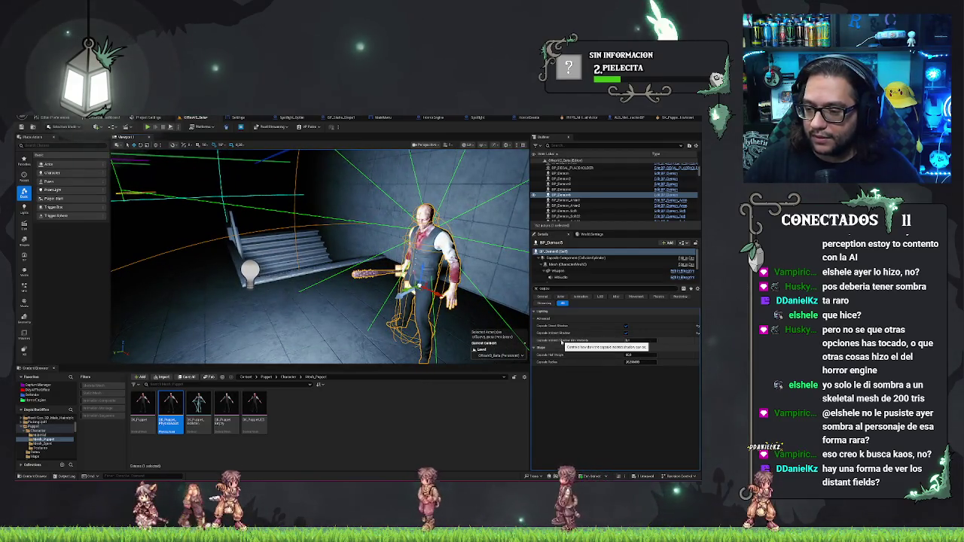
left_click(631, 340)
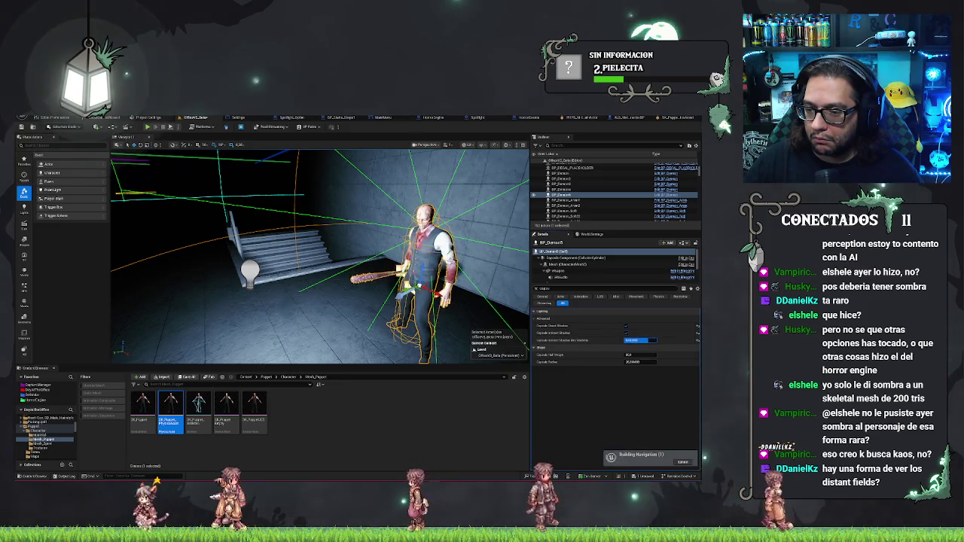
mouse_move(452, 301)
left_mouse_down()
mouse_move(498, 323)
mouse_move(482, 322)
left_mouse_up()
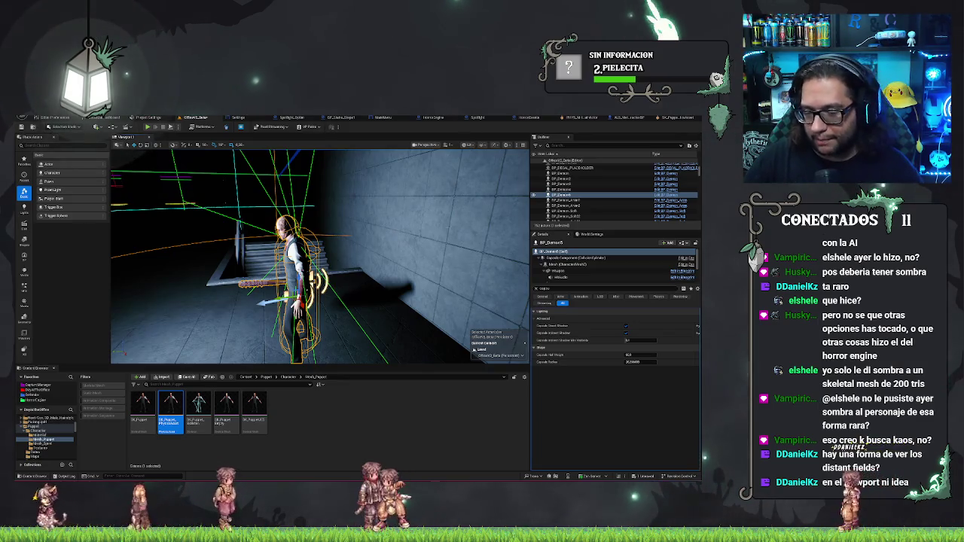
left_click(481, 145)
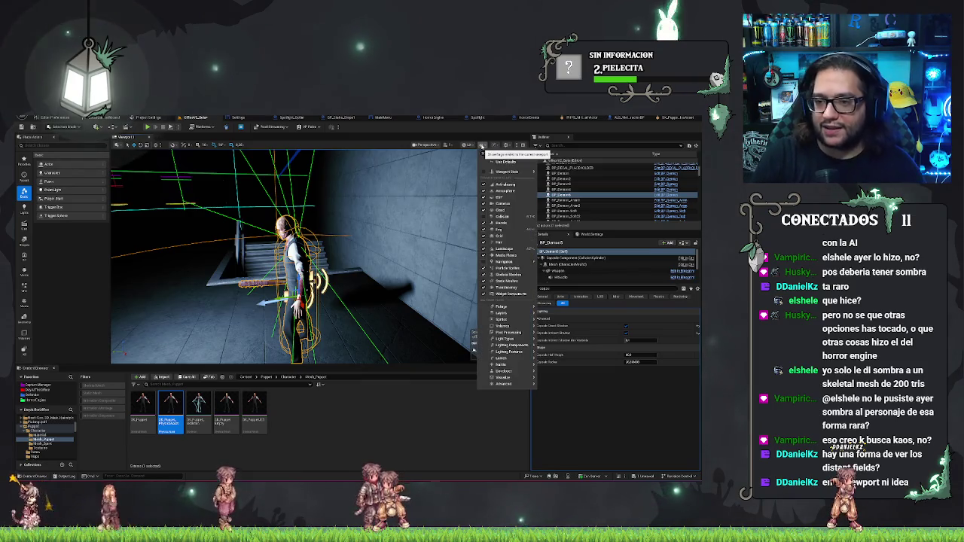
type("distance")
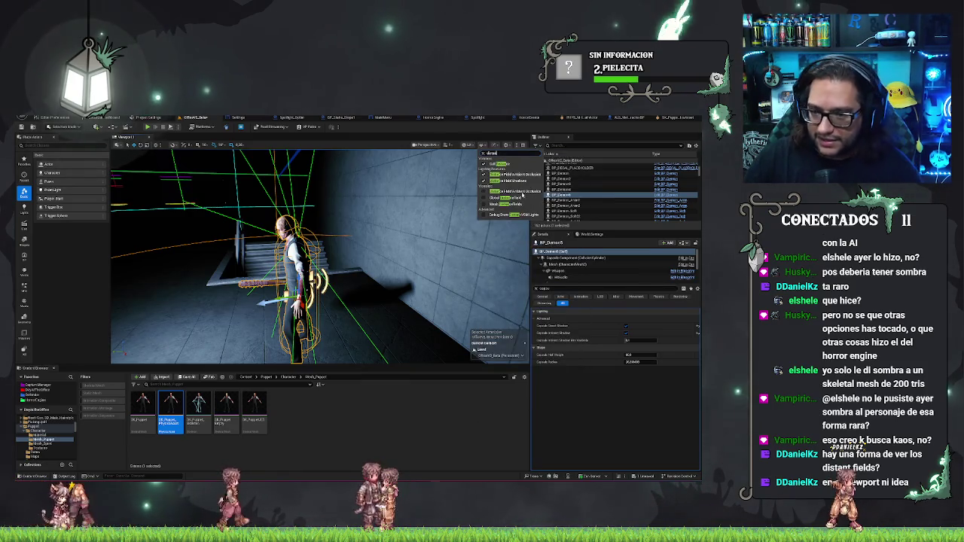
left_click(484, 205)
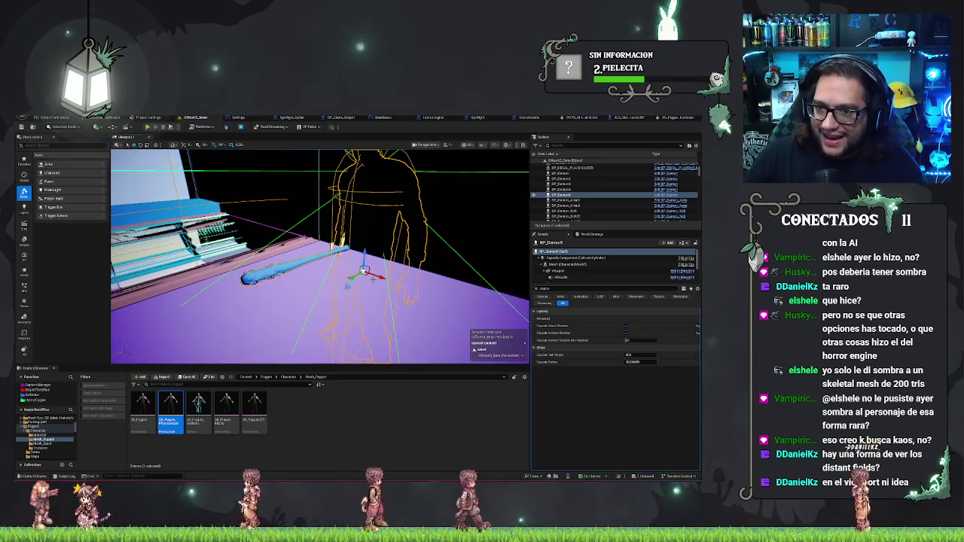
left_click(468, 145)
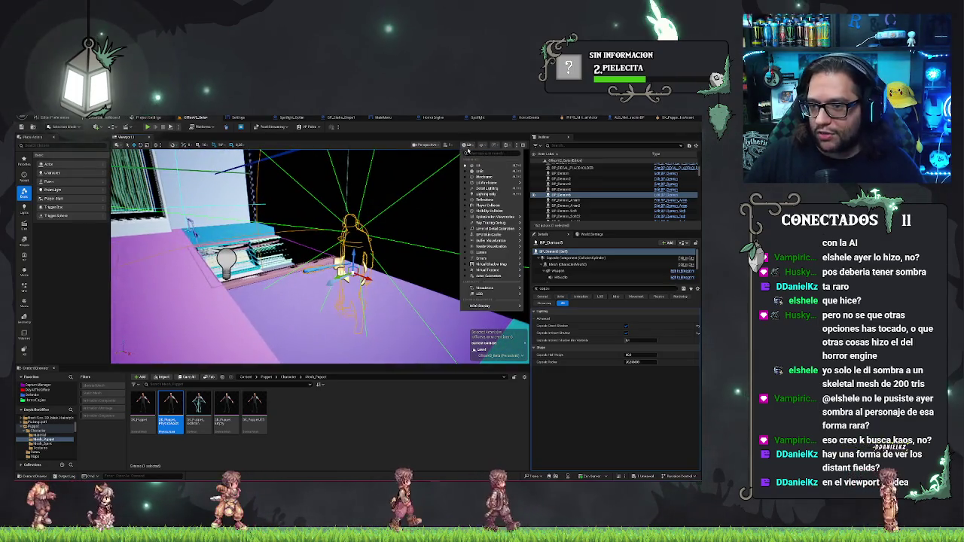
left_click(482, 145)
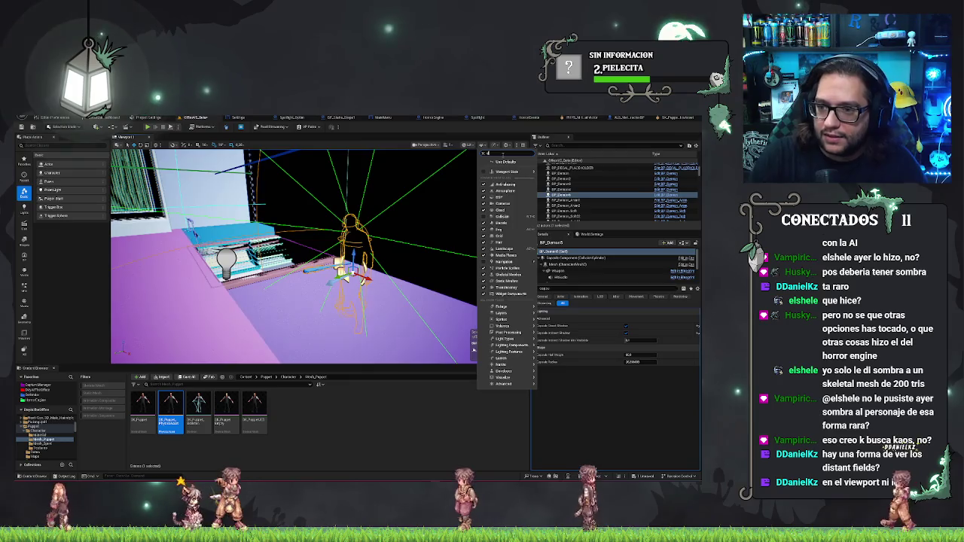
type("dista")
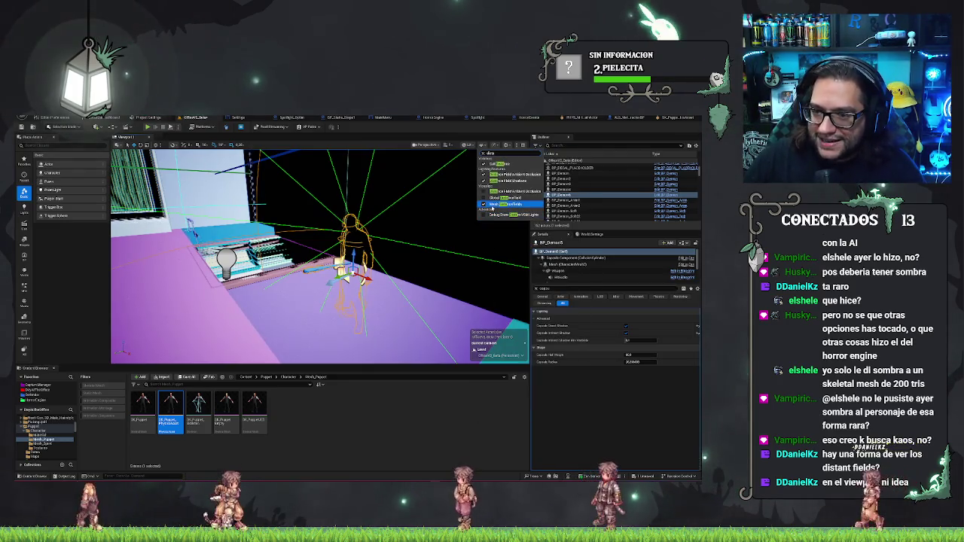
left_click(493, 204)
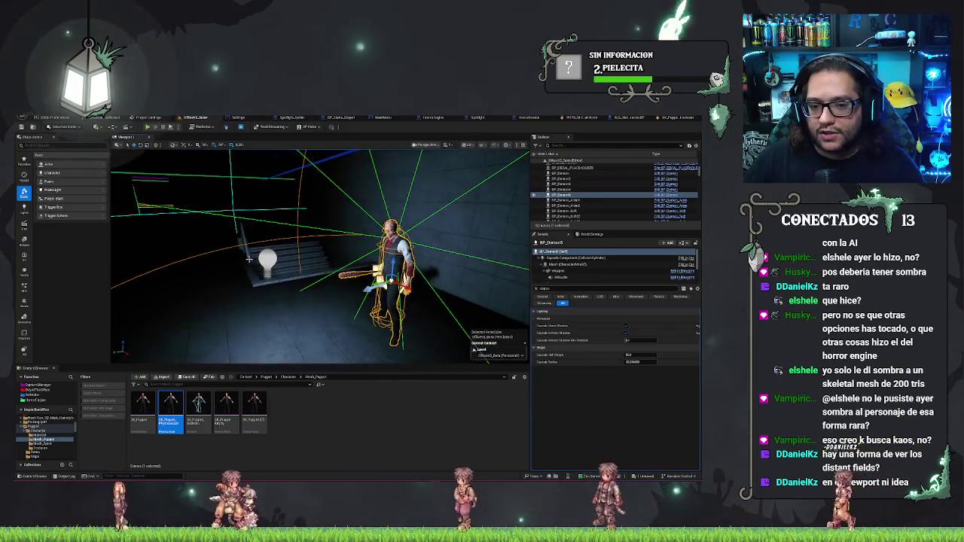
left_click(265, 259)
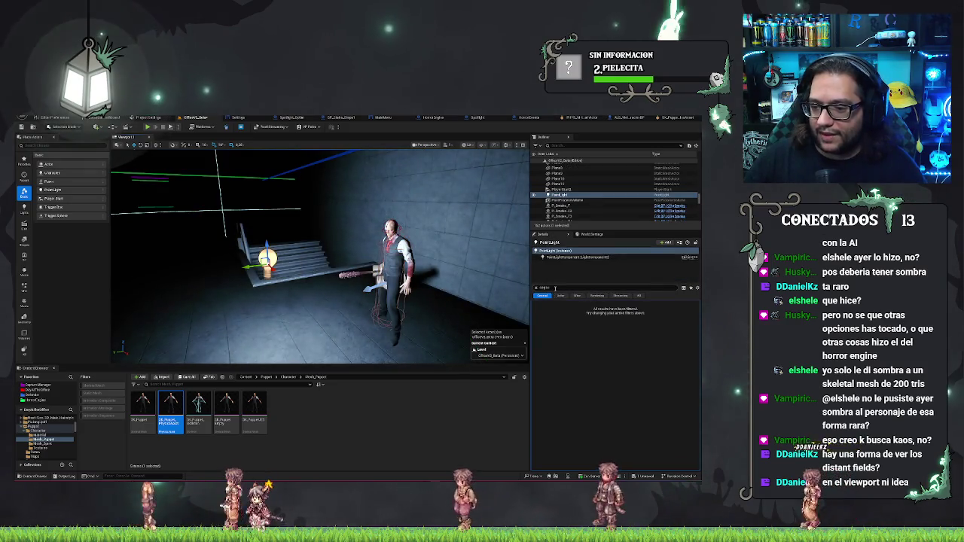
Untick the point light's Distance Field Shadows, then toggle Cast Dynamic Shadows off and back on.
type("dista")
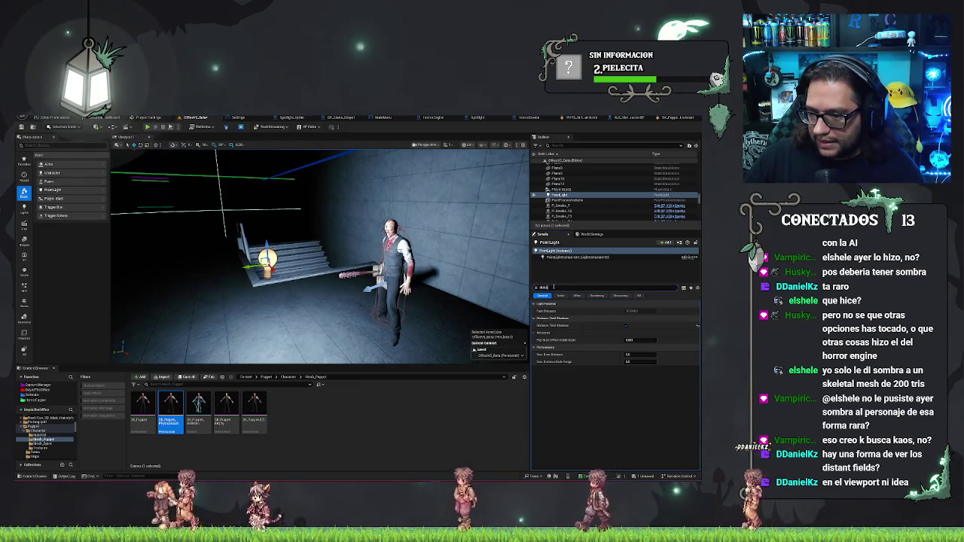
left_click(627, 325)
left_click(559, 287)
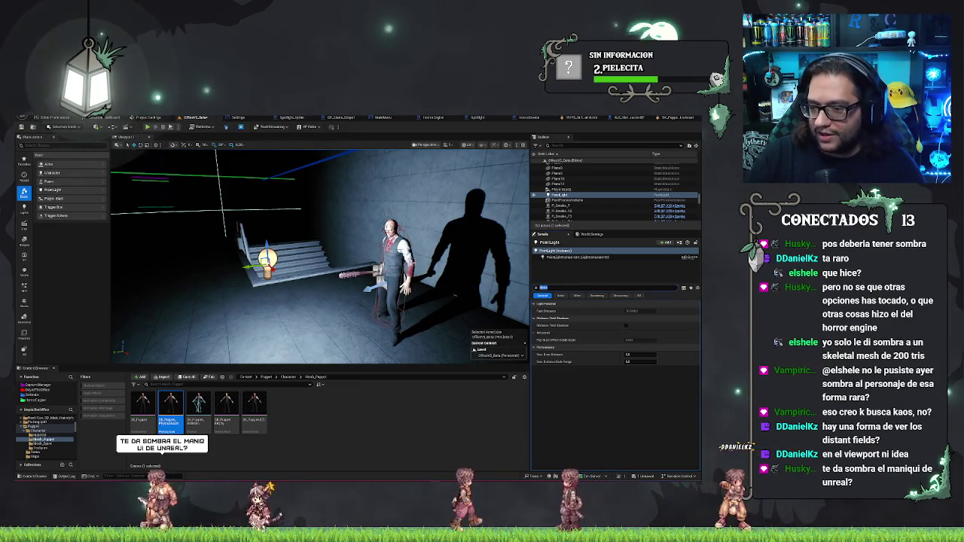
key("BackSpace")
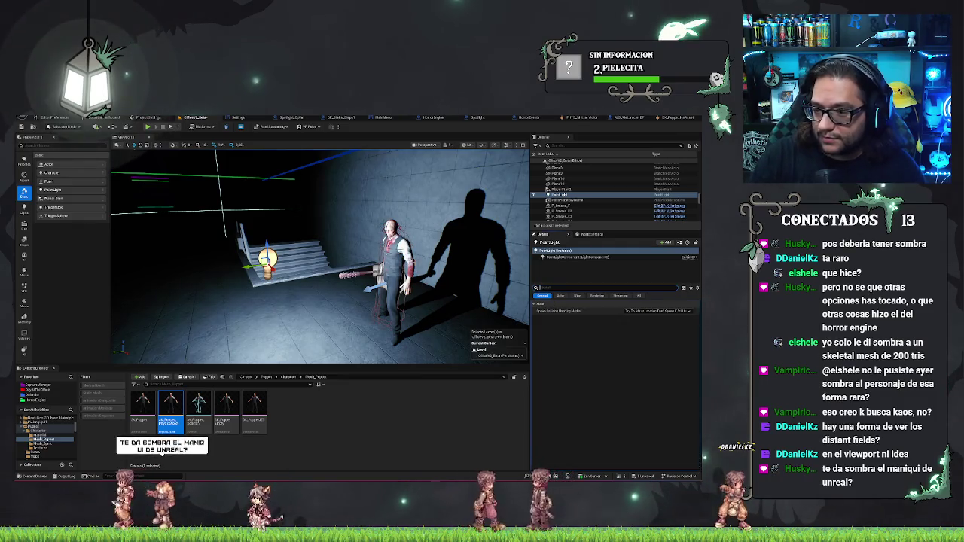
type("dyn")
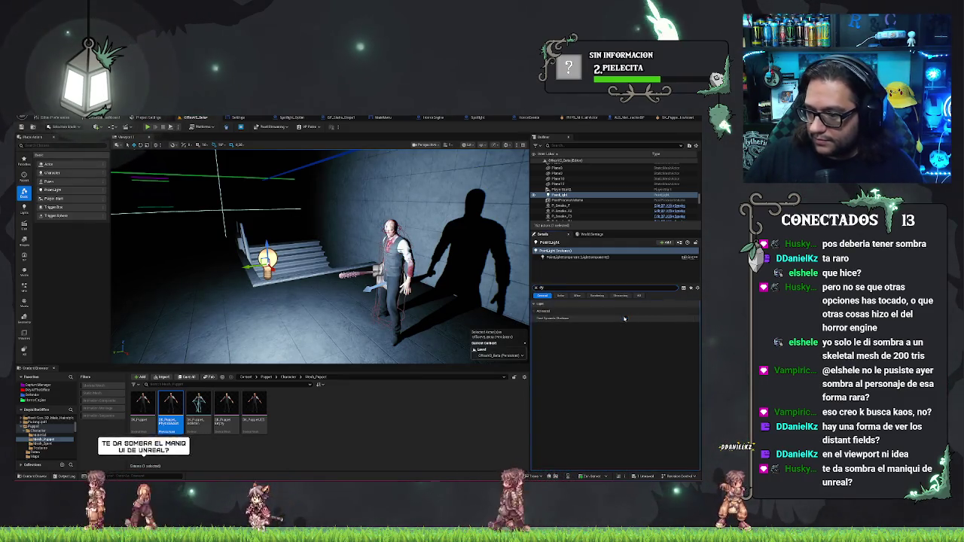
left_click(626, 317)
left_click(626, 318)
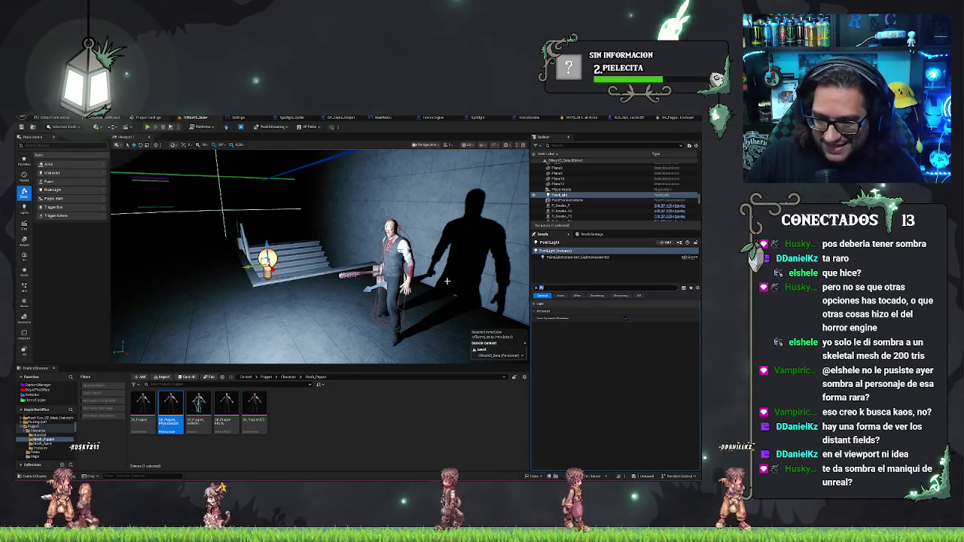
Filter to the light's shadow settings, compare the wall shadow with distance-field and dynamic toggles, then deselect.
type("shadow")
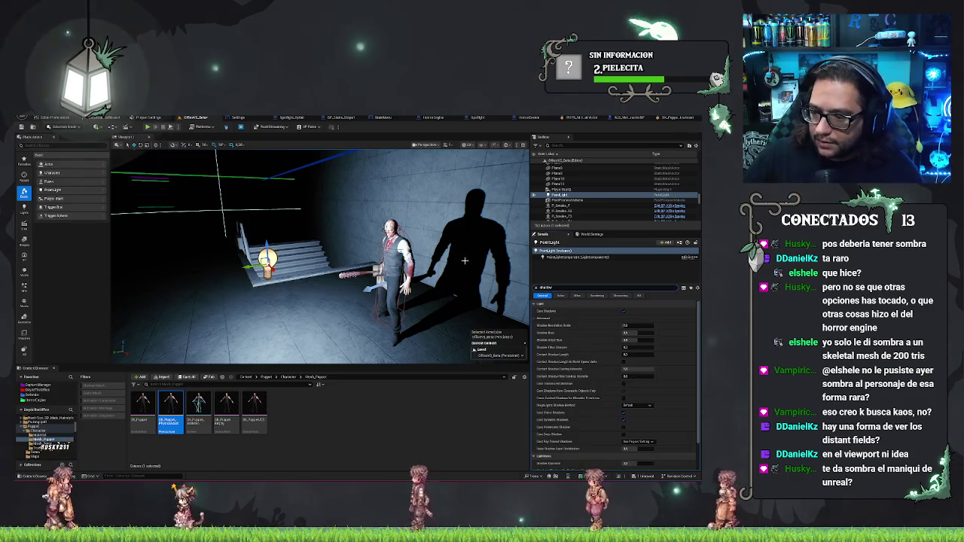
type("b")
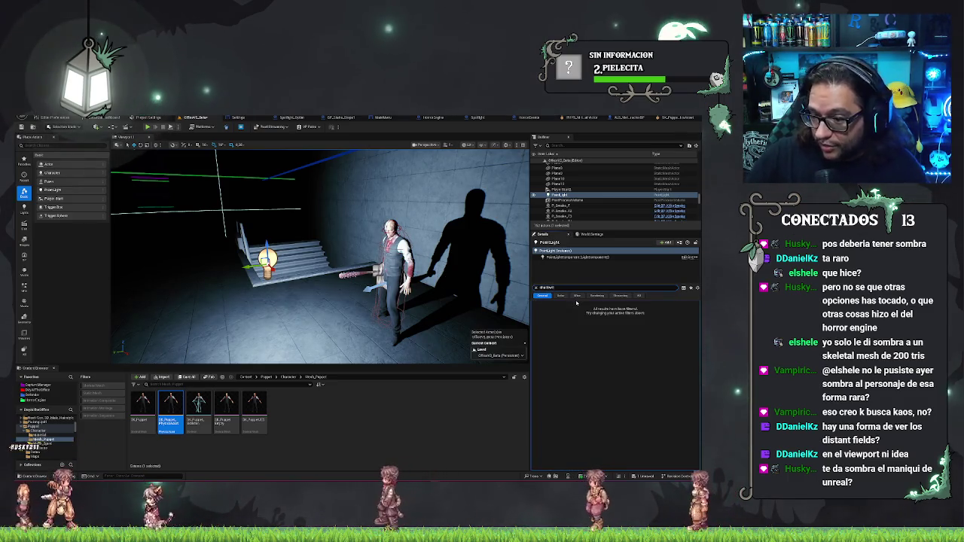
key("BackSpace")
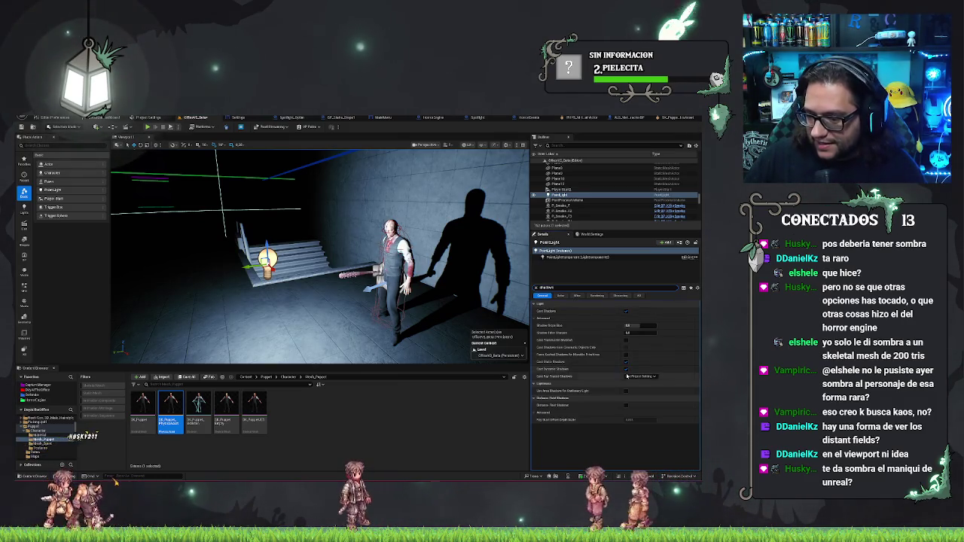
left_click(628, 406)
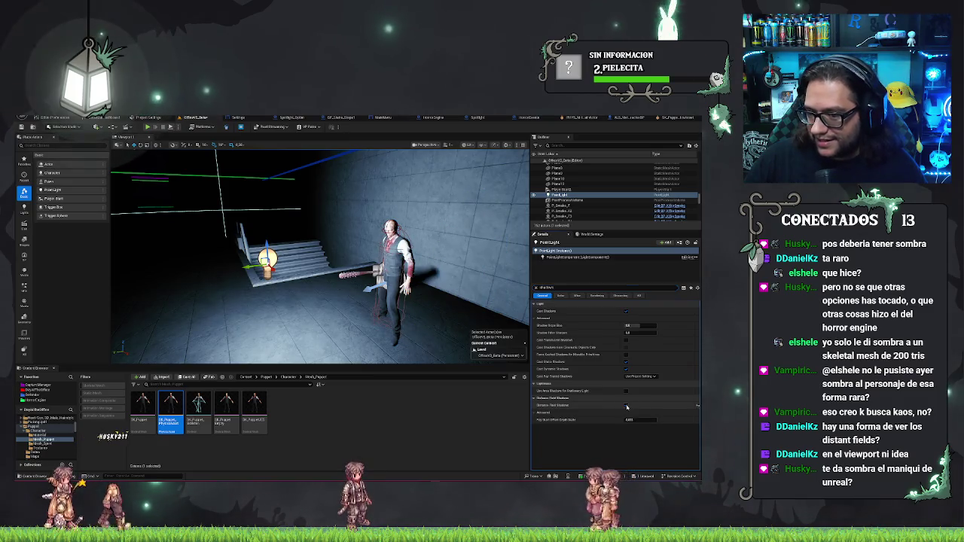
left_click(627, 406)
left_click(627, 369)
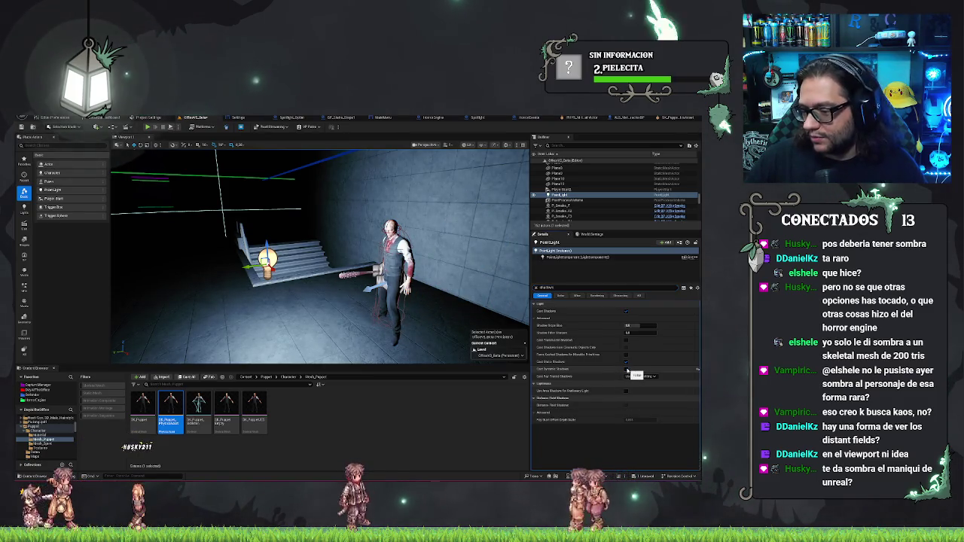
left_click(627, 370)
left_click(628, 406)
left_click(628, 406)
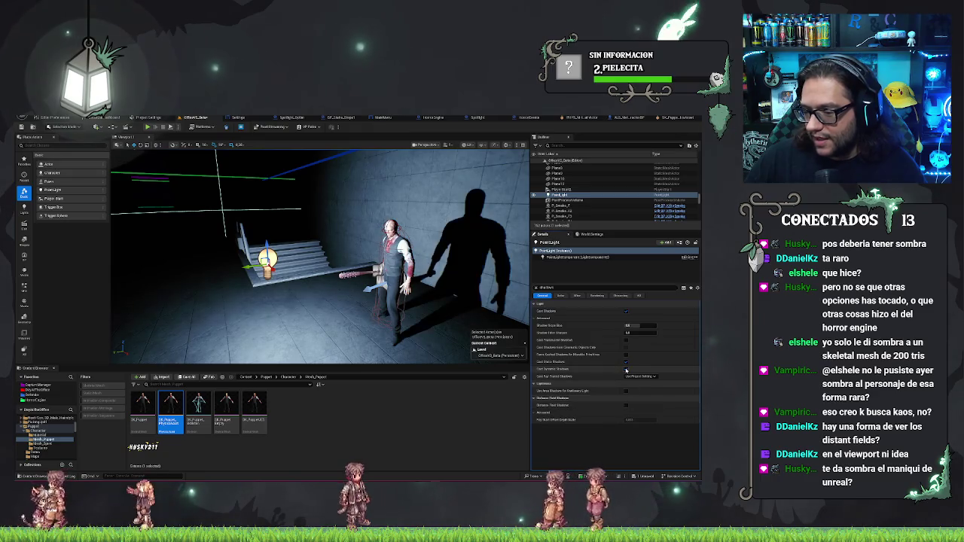
left_click(627, 370)
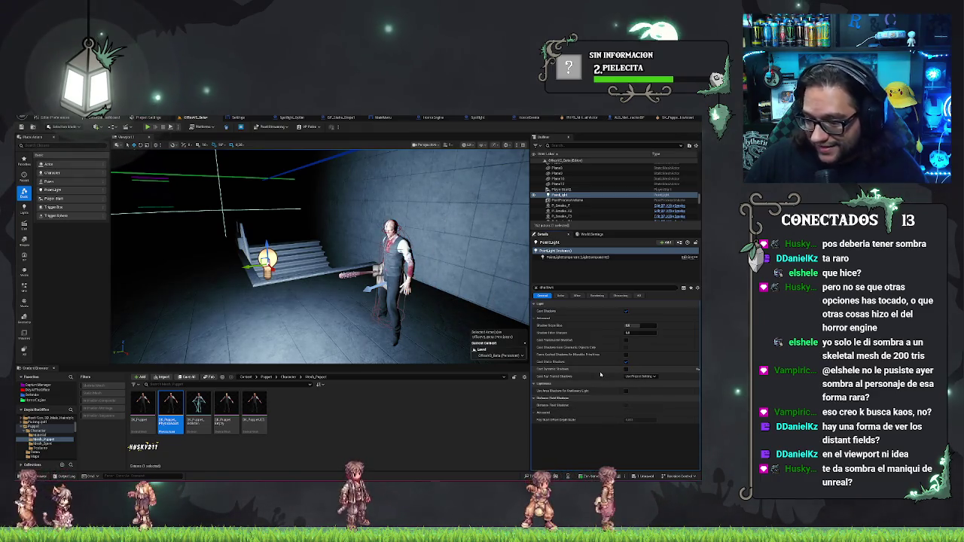
left_click(627, 369)
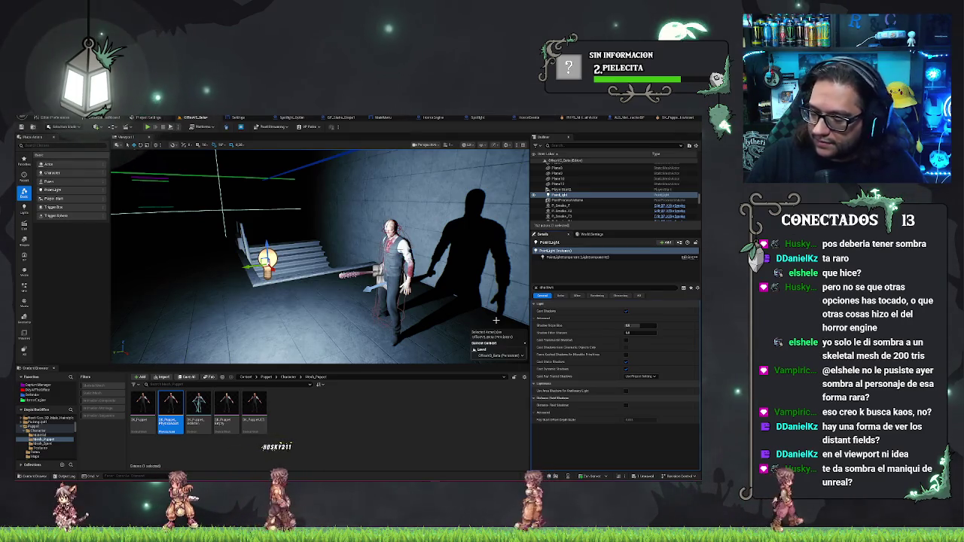
left_click(203, 390)
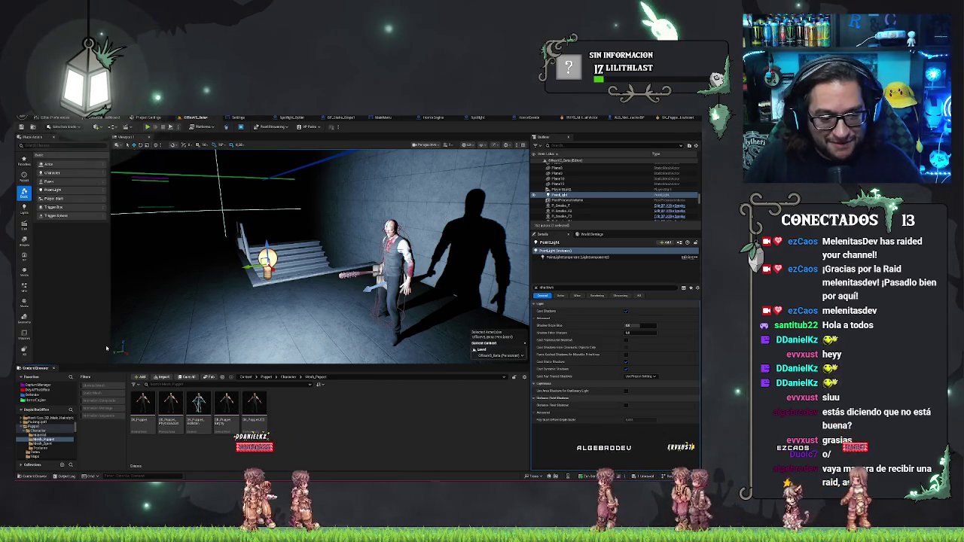
Expand the root Content folder in the Content Browser and search for the mixamo assets.
scroll(50, 426, "up", 3)
scroll(50, 427, "up", 3)
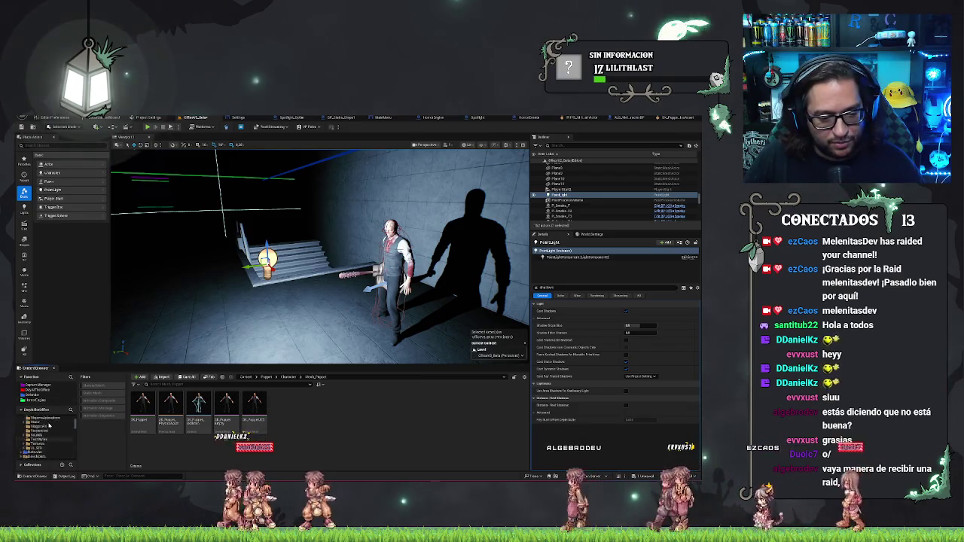
left_click(50, 419)
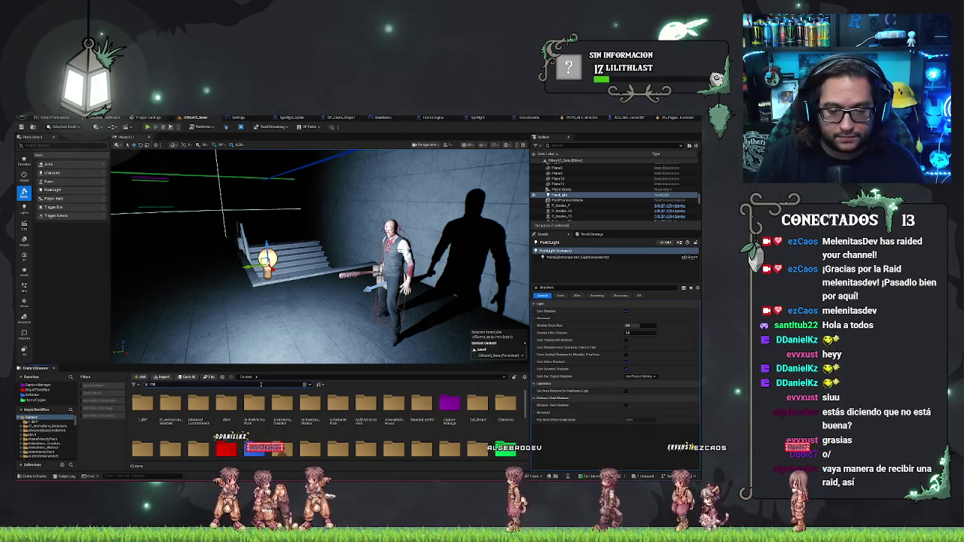
type("ixamo")
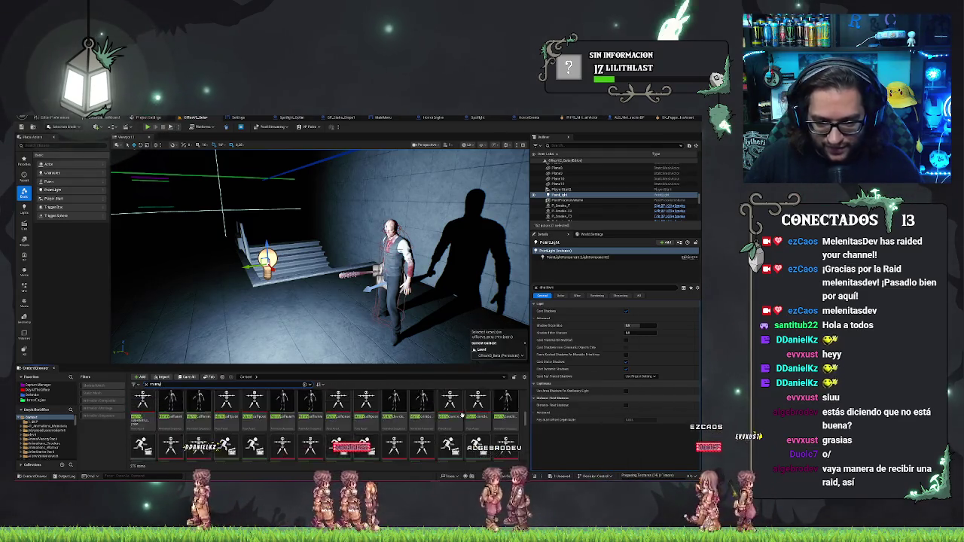
scroll(520, 407, "down", 5)
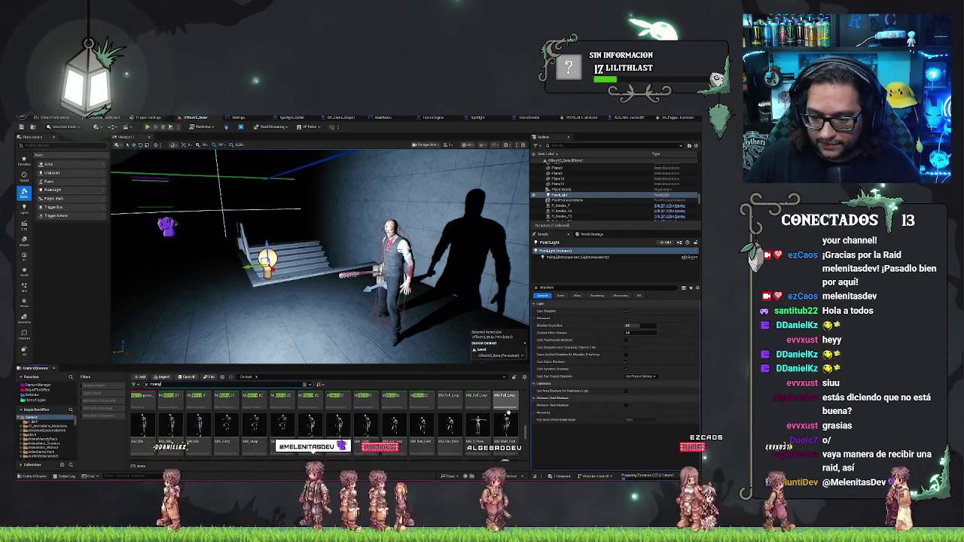
scroll(500, 420, "up", 2)
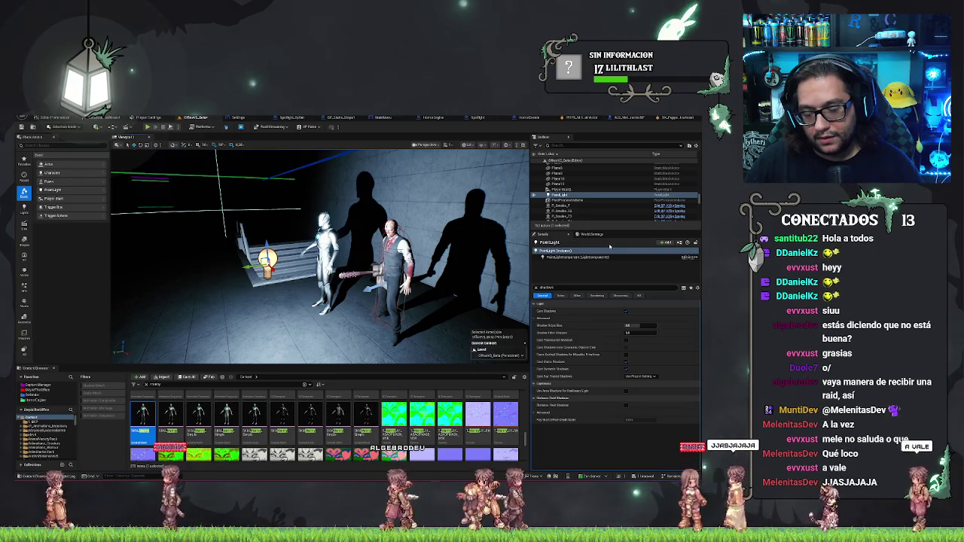
Select the mannequin, then the PointLight, and toggle its Distance Field Shadows found via 'dist'.
left_click(324, 256)
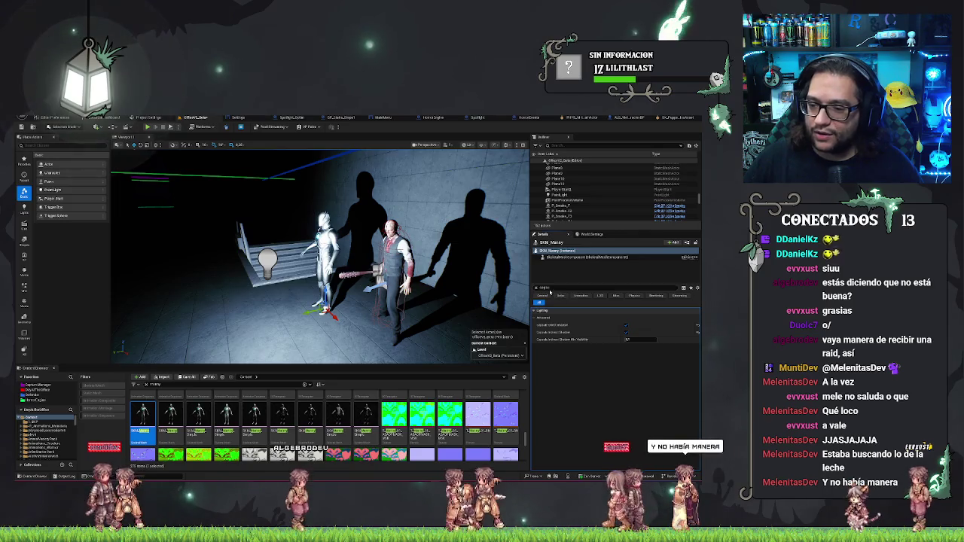
left_click(267, 259)
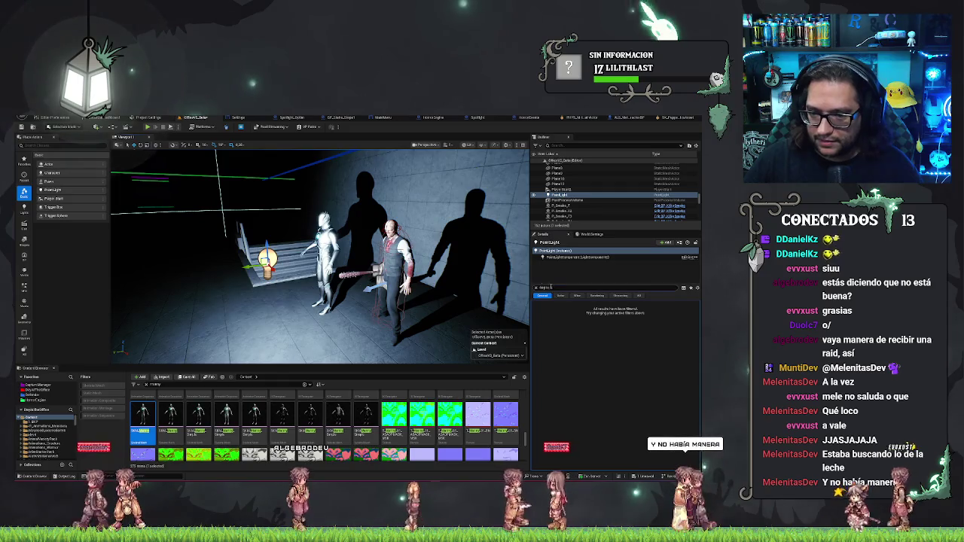
type("distan")
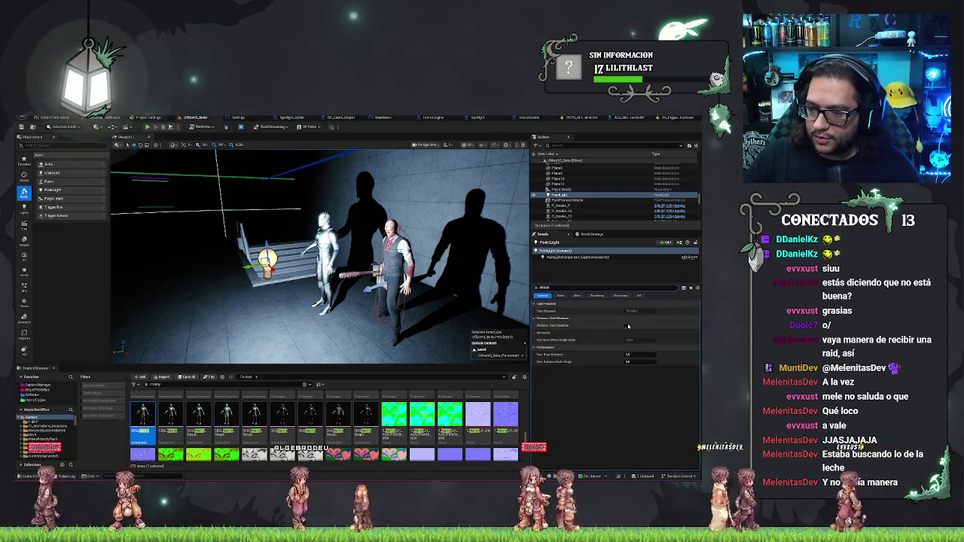
left_click(628, 325)
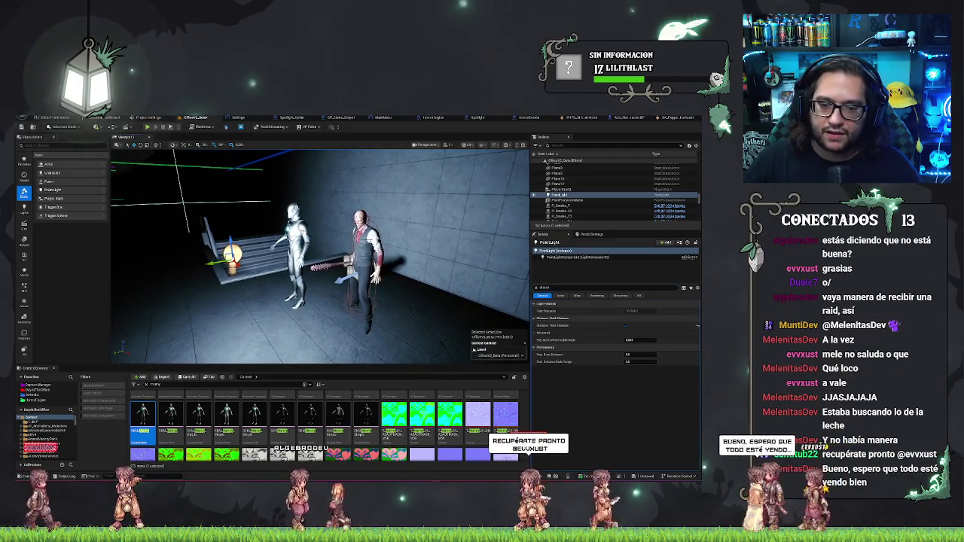
left_click(436, 226)
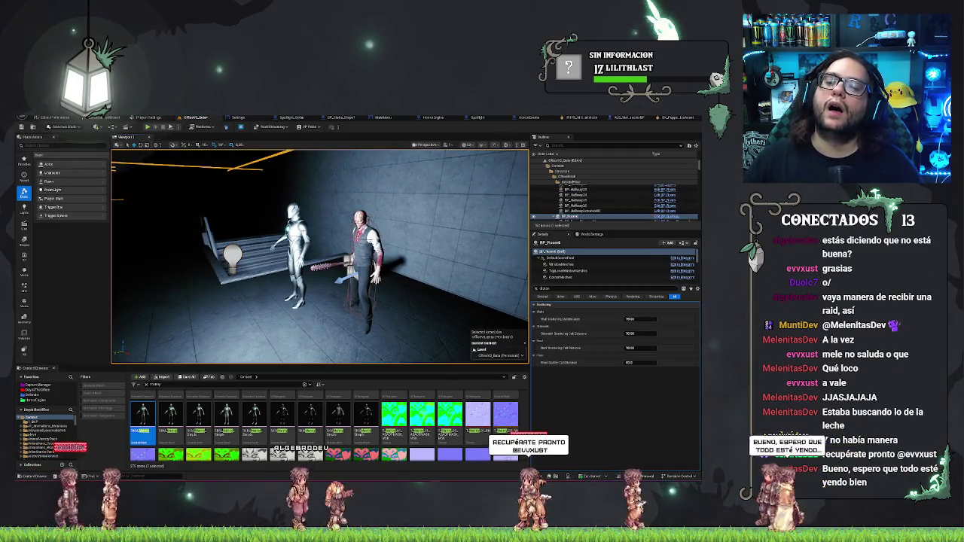
scroll(310, 236, "up", 4)
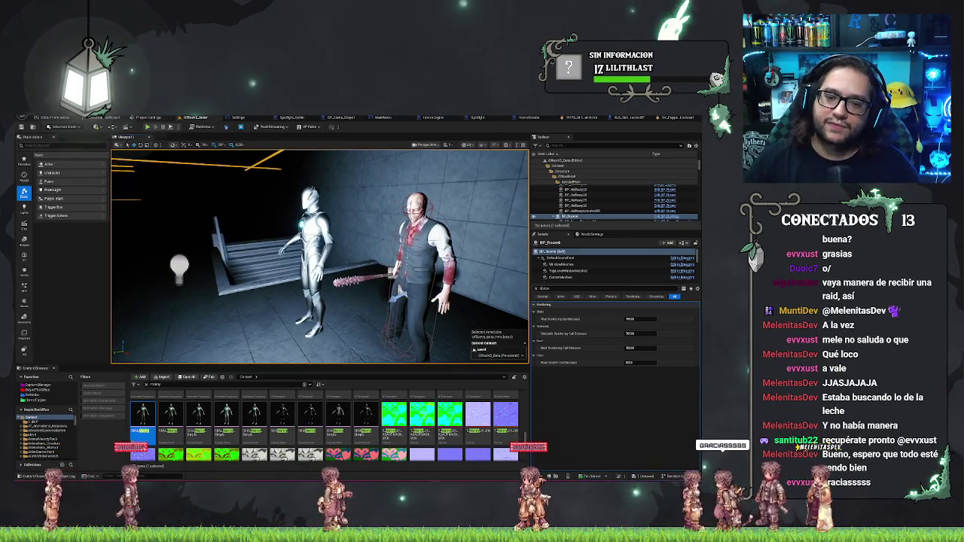
scroll(146, 177, "up", 5)
scroll(146, 177, "down", 4)
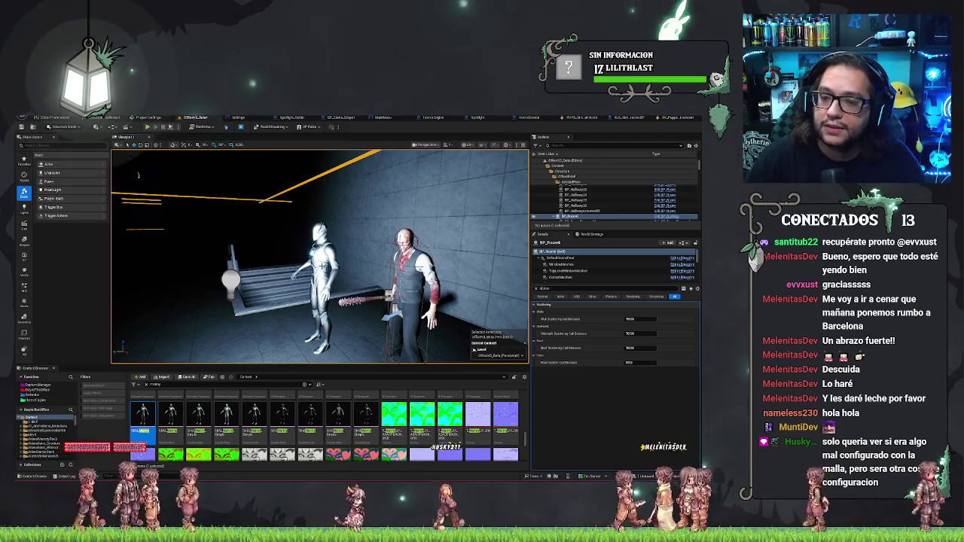
Zoom and orbit outward around the mannequin and demon to view the BP_Room6 room from outside.
scroll(321, 255, "up", 5)
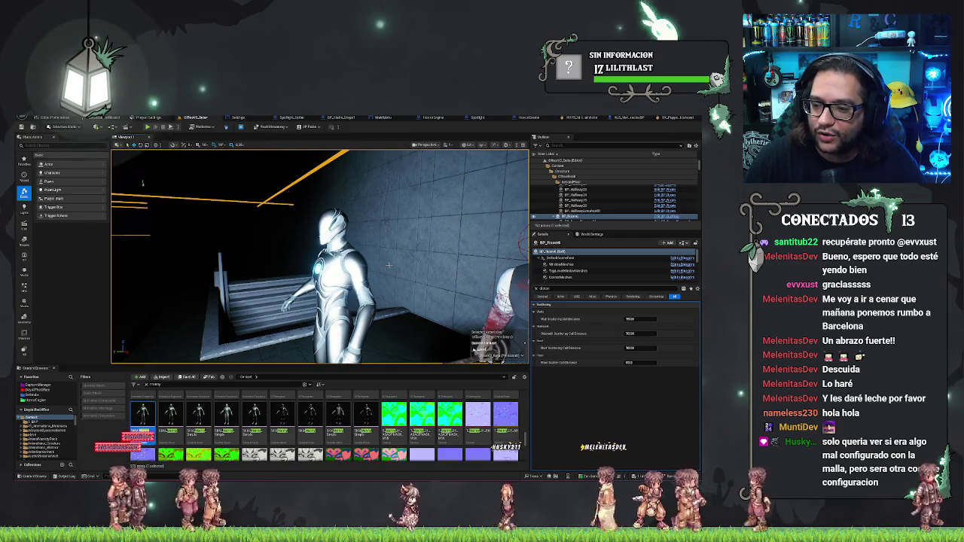
scroll(388, 265, "down", 5)
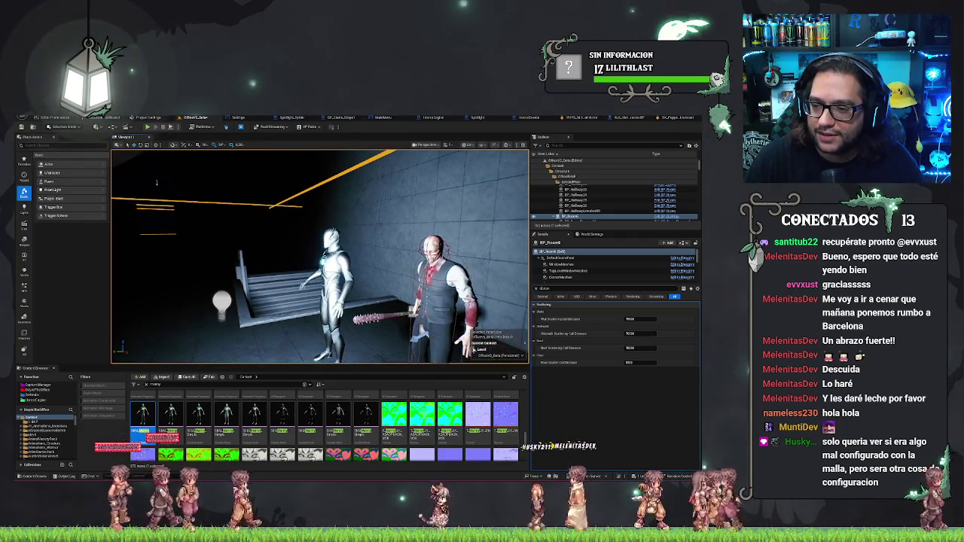
scroll(398, 251, "up", 3)
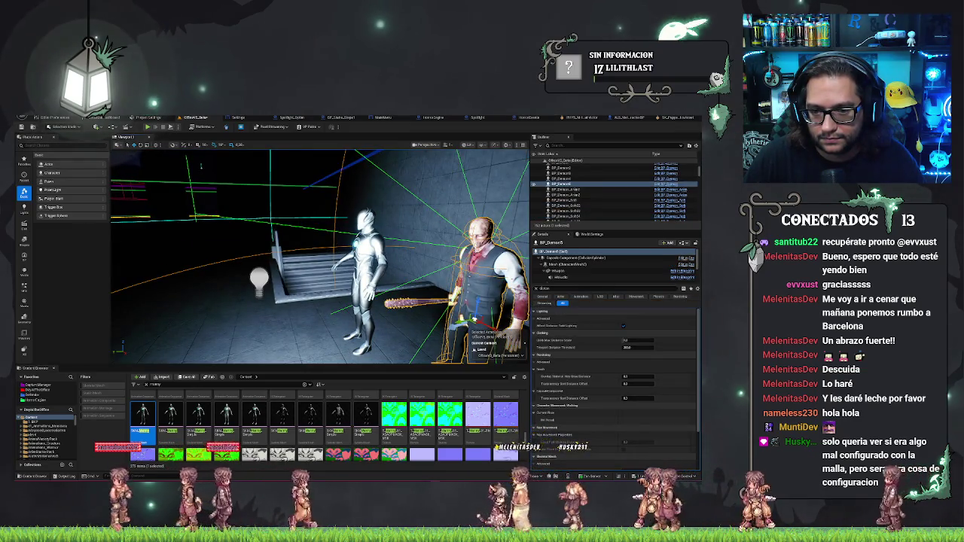
scroll(320, 256, "up", 5)
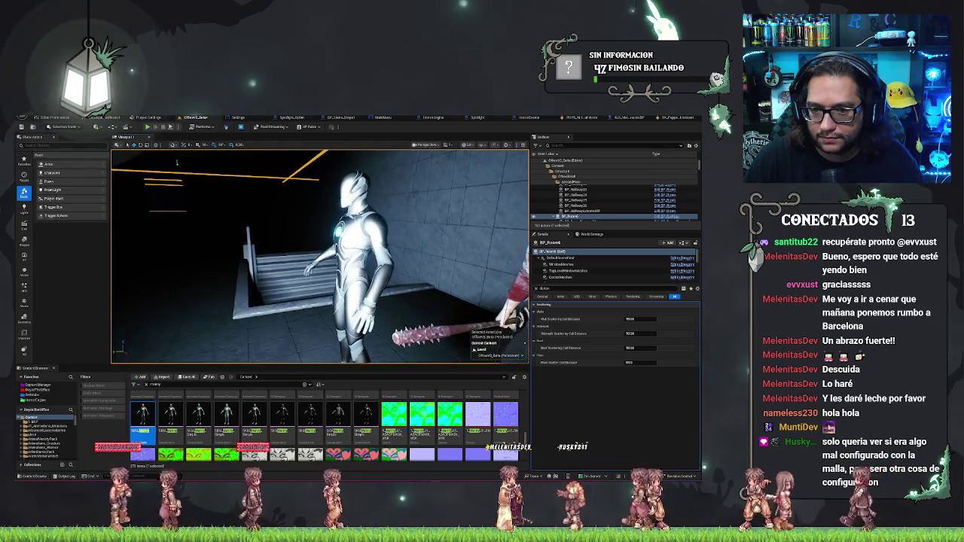
scroll(373, 256, "down", 5)
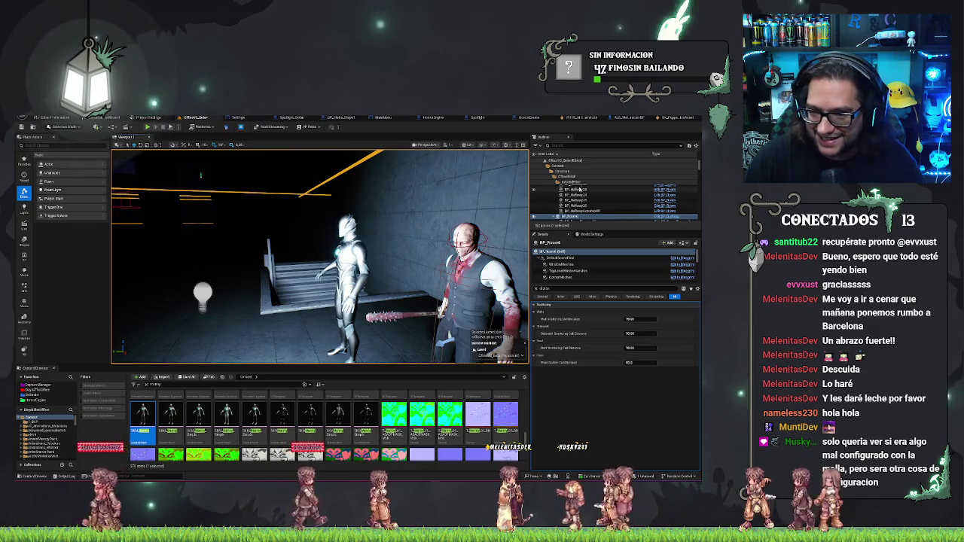
left_click_drag(403, 251, 358, 254)
scroll(320, 256, "up", 2)
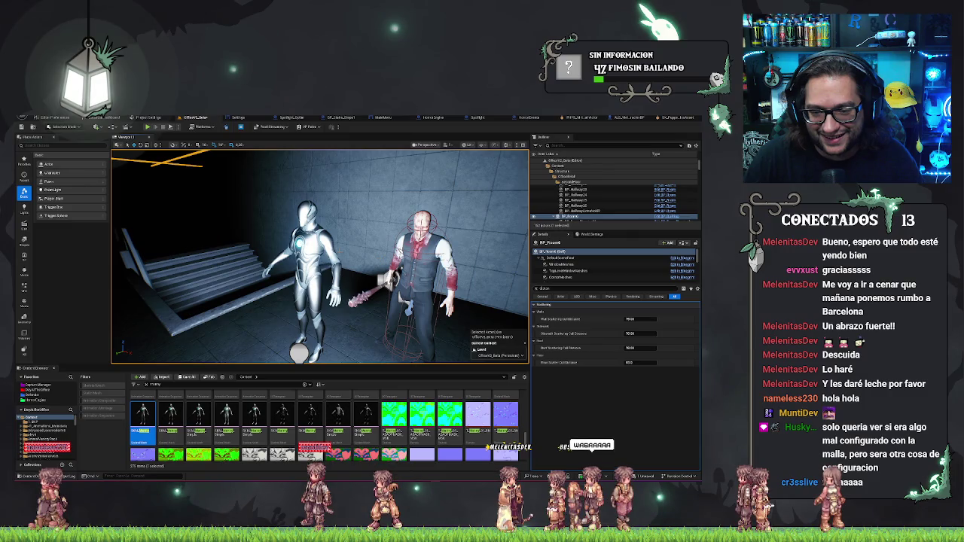
Frame the BP_Room6 room actor with F and zoom through the level.
key("f")
left_click_drag(399, 268, 410, 260)
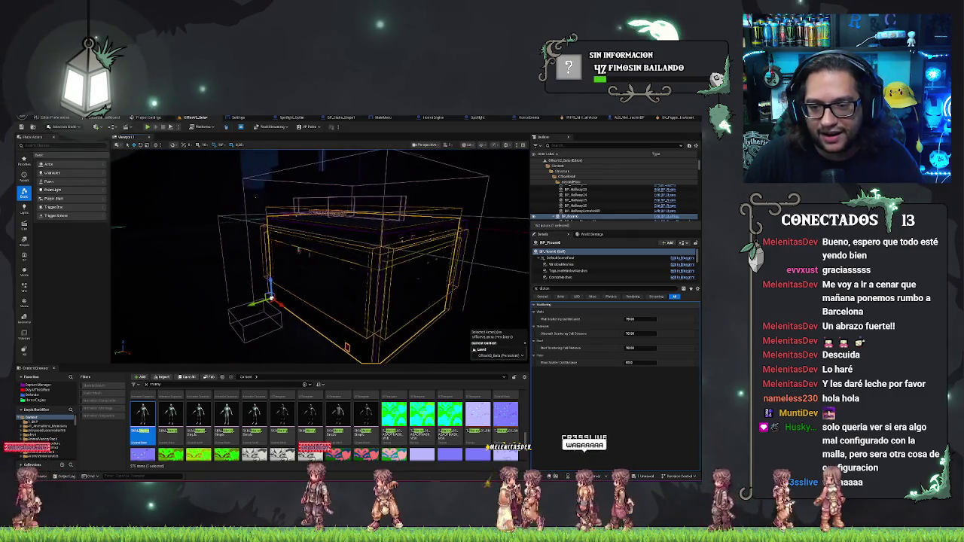
scroll(261, 253, "up", 10)
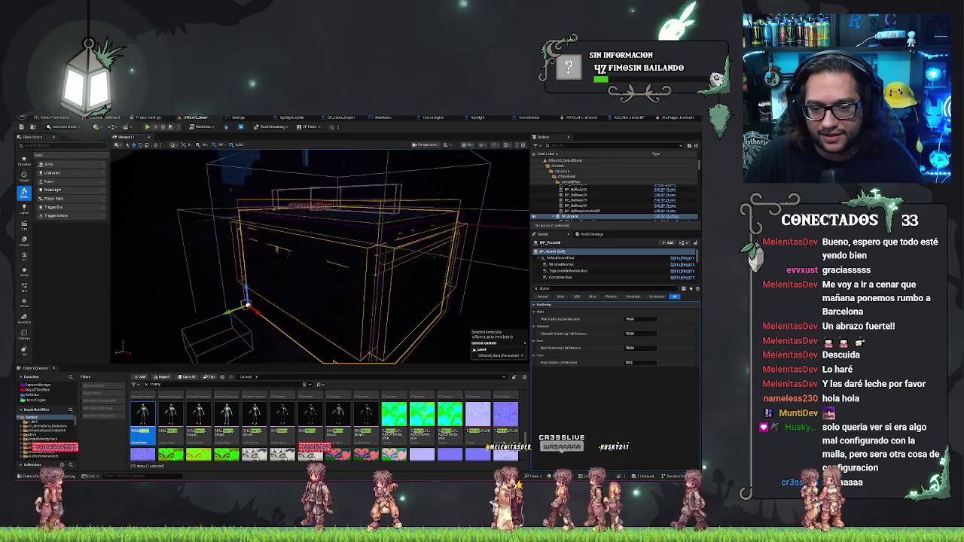
scroll(320, 256, "up", 10)
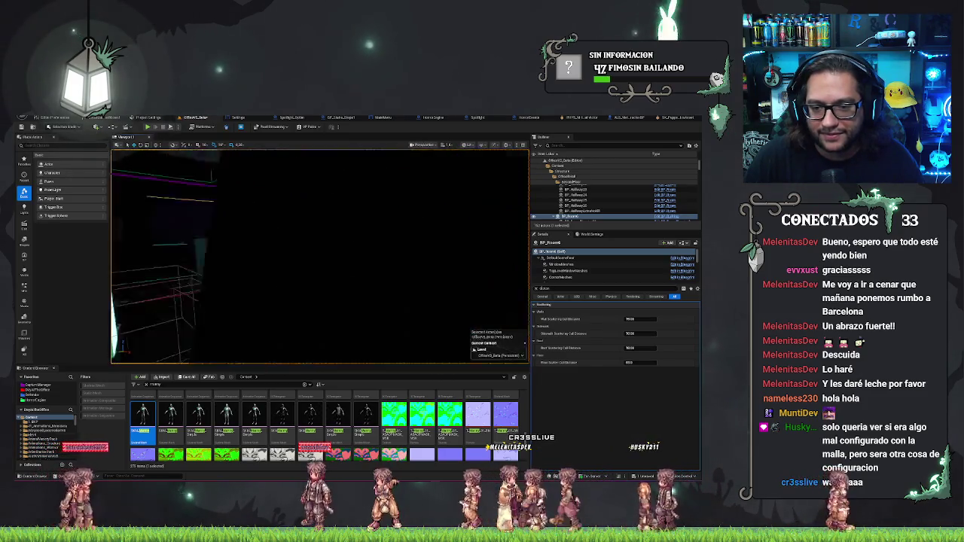
scroll(320, 256, "up", 10)
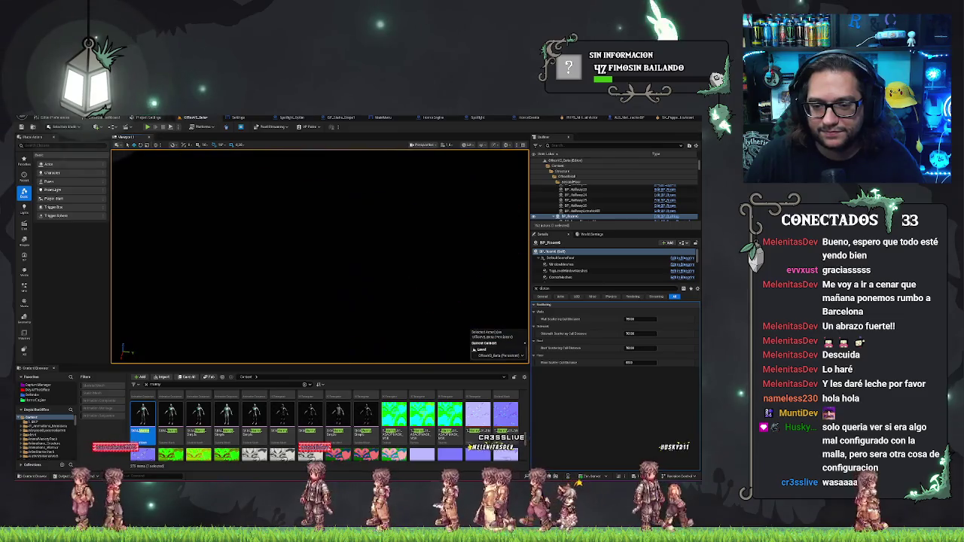
scroll(320, 256, "up", 3)
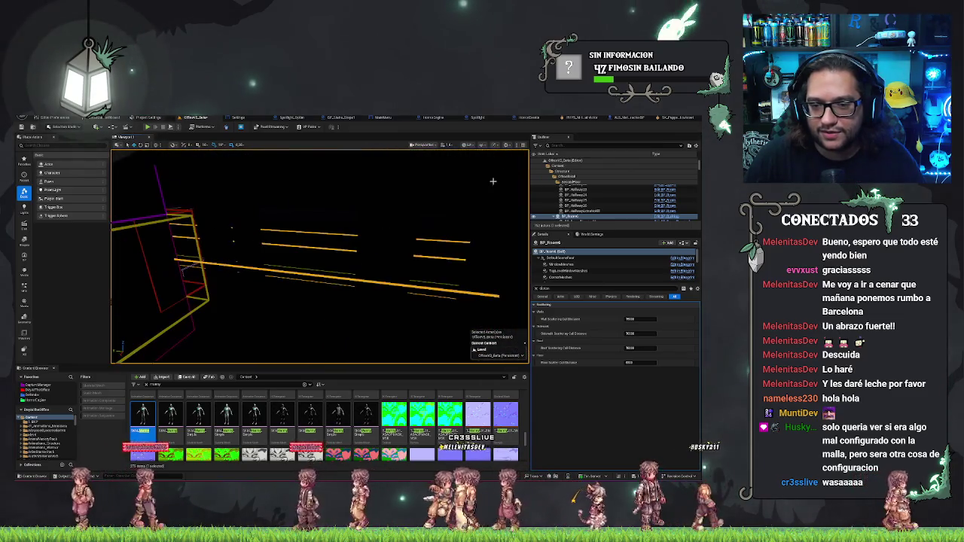
Switch the viewport from wireframe to Lit and zoom back toward the two characters.
left_click(469, 145)
left_click(479, 172)
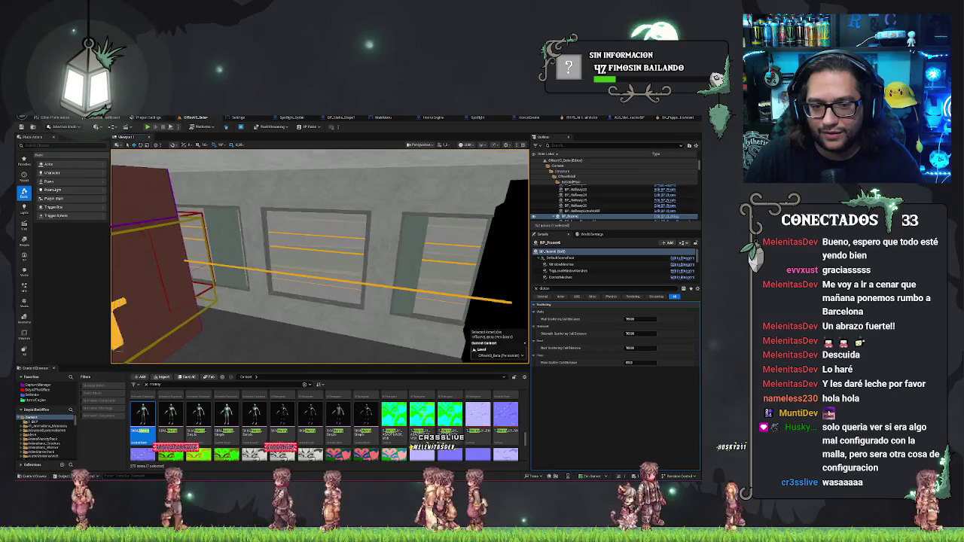
scroll(320, 256, "up", 5)
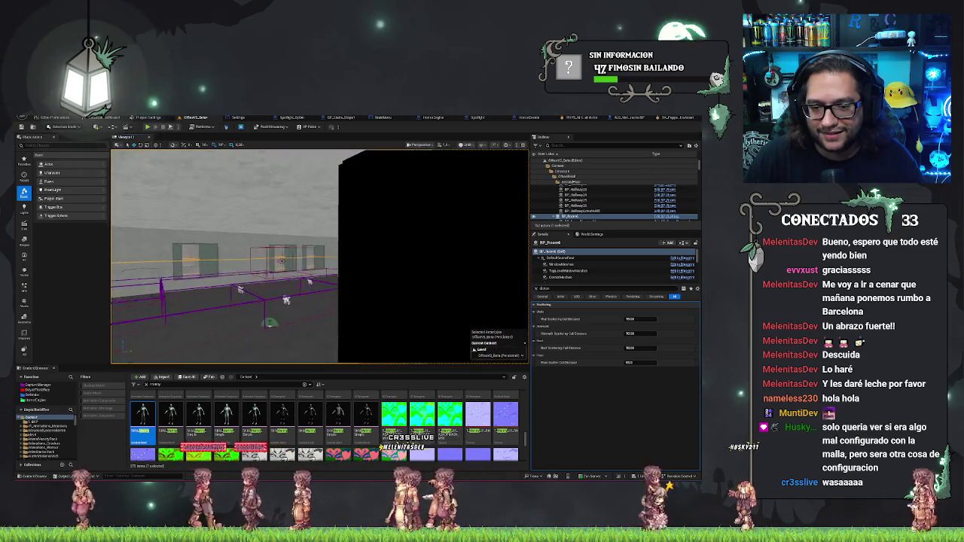
scroll(320, 256, "up", 5)
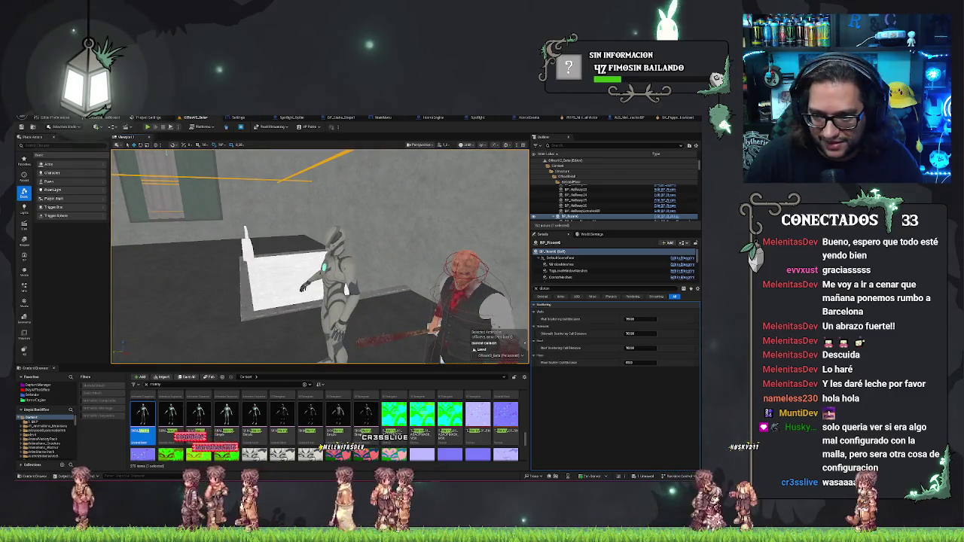
Search the Outliner for 'mann', then select the zombie, the room, and finally the point light.
type("mann")
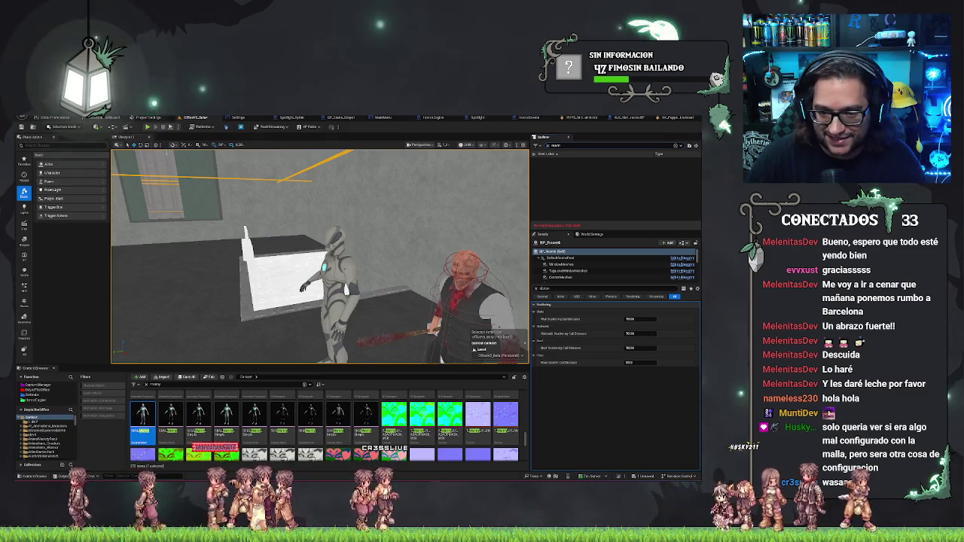
left_click(381, 278)
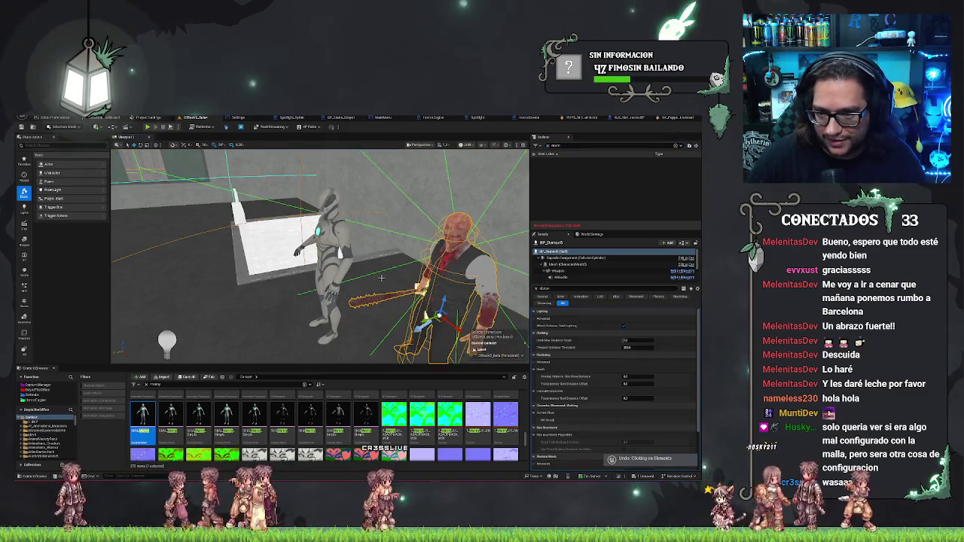
left_click(381, 278)
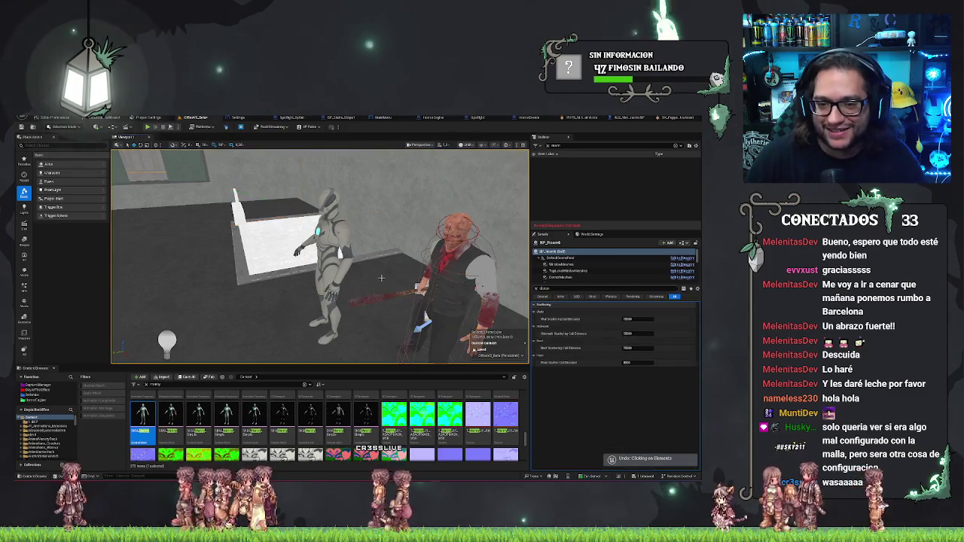
left_click(166, 341)
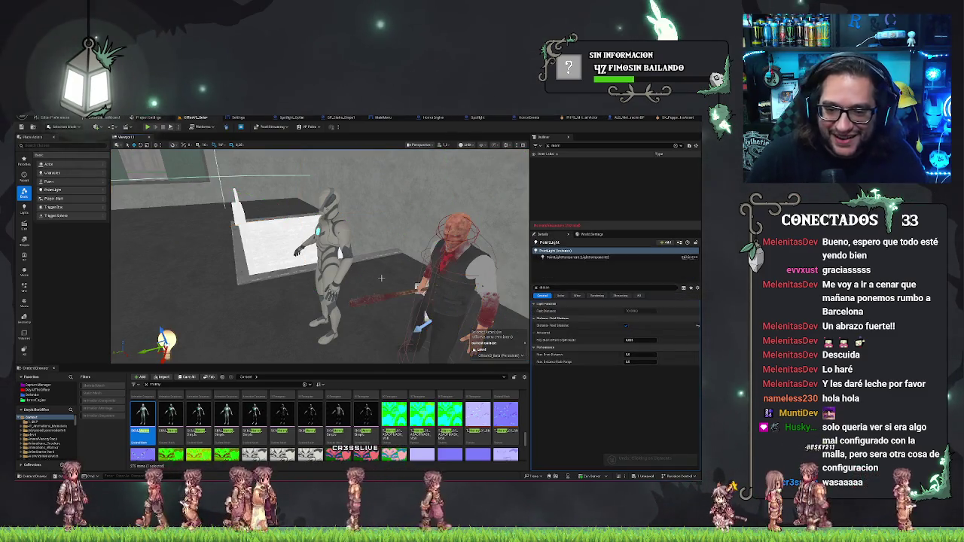
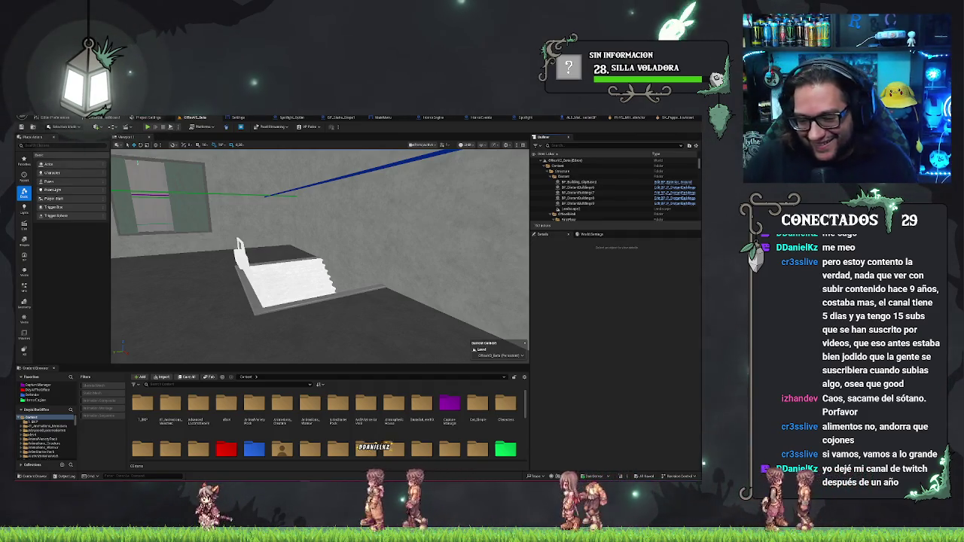
Select the ceiling spotlight by the BACK sign and scroll its PointLight component to the shadow and Lighting Channels settings.
left_click_drag(305, 274, 188, 267)
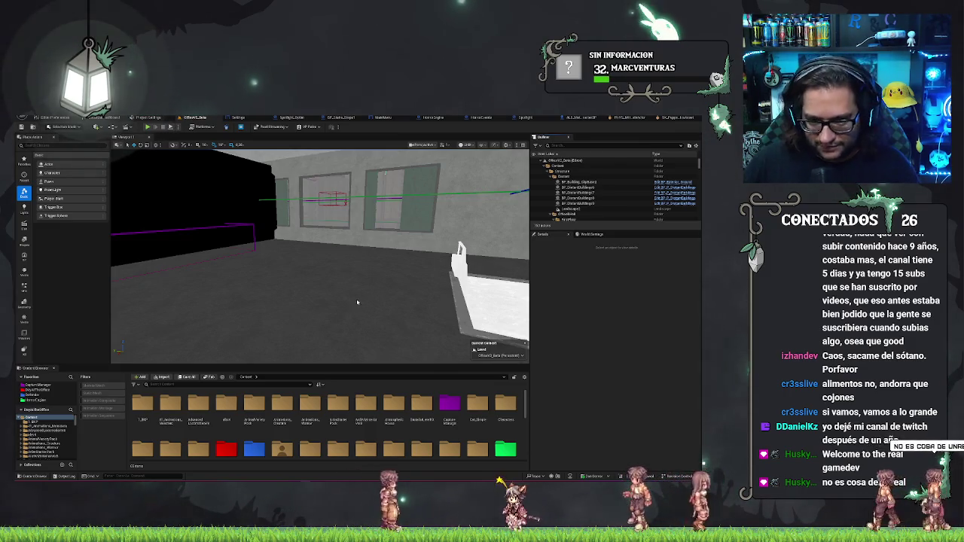
left_click_drag(357, 302, 372, 354)
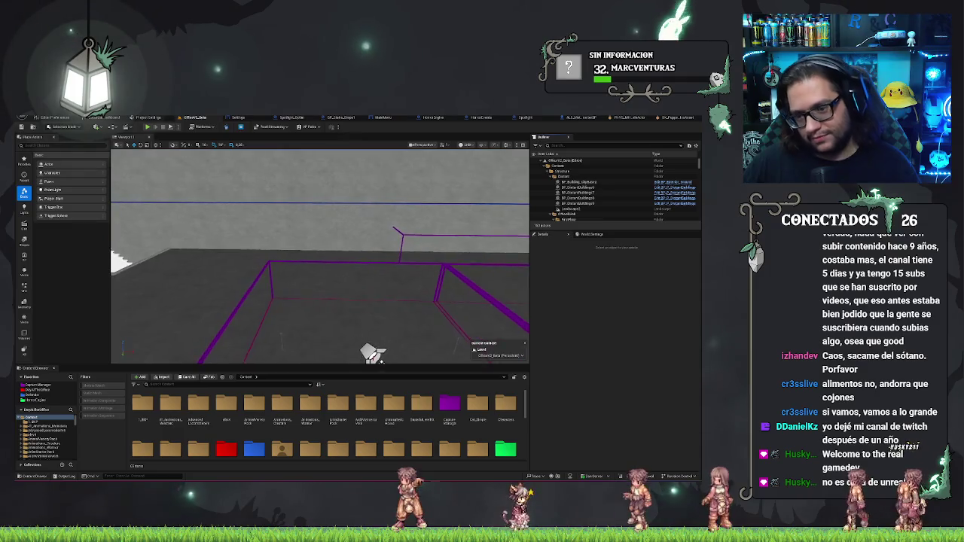
mouse_move(320, 256)
left_mouse_down()
mouse_move(324, 230)
mouse_move(290, 226)
mouse_move(286, 249)
mouse_move(339, 226)
mouse_move(324, 237)
mouse_move(335, 249)
mouse_move(280, 231)
left_mouse_up()
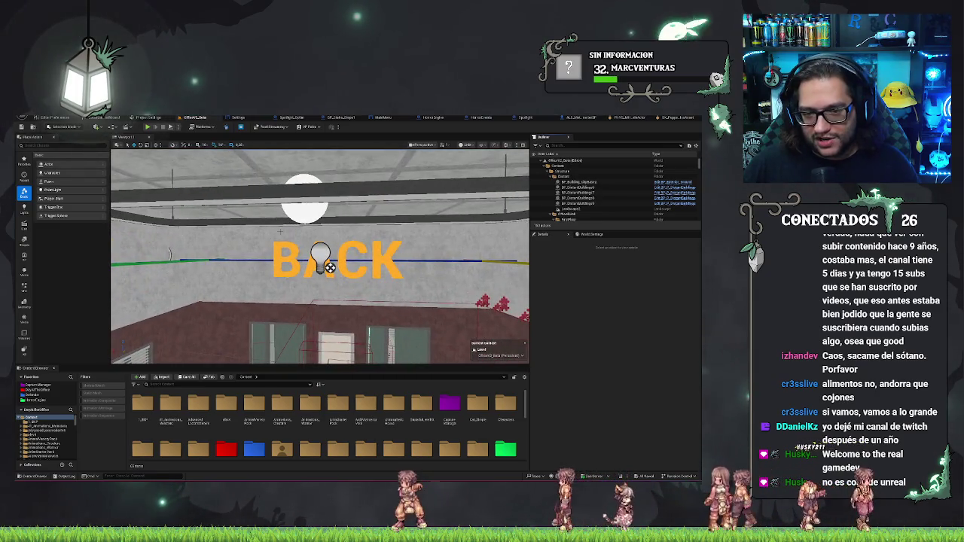
left_click(329, 266)
left_click_drag(329, 266, 348, 251)
left_click(348, 252)
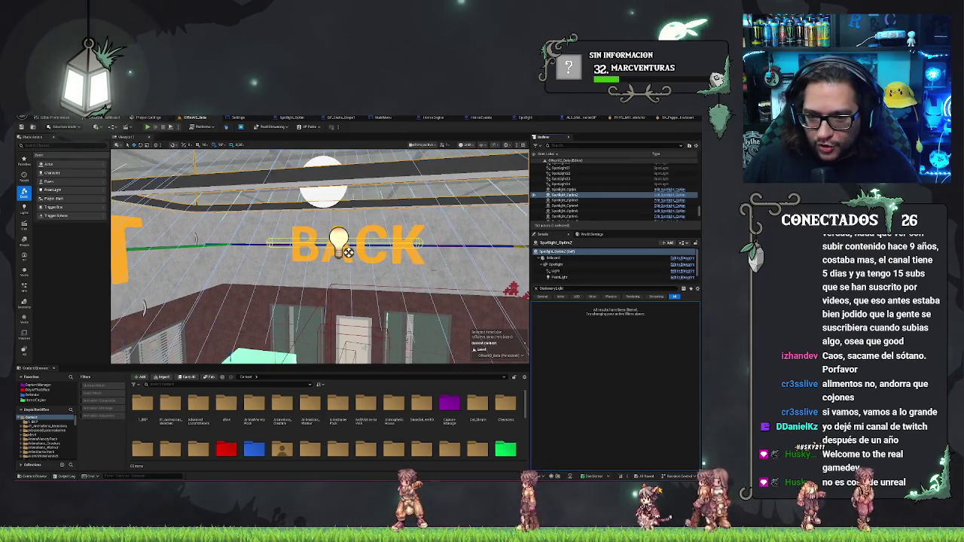
left_click(559, 277)
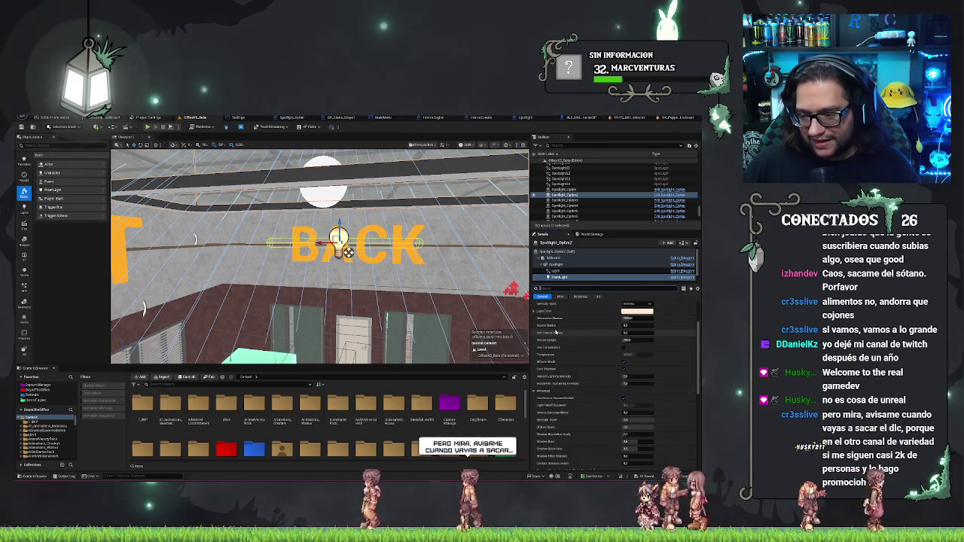
scroll(556, 332, "down", 3)
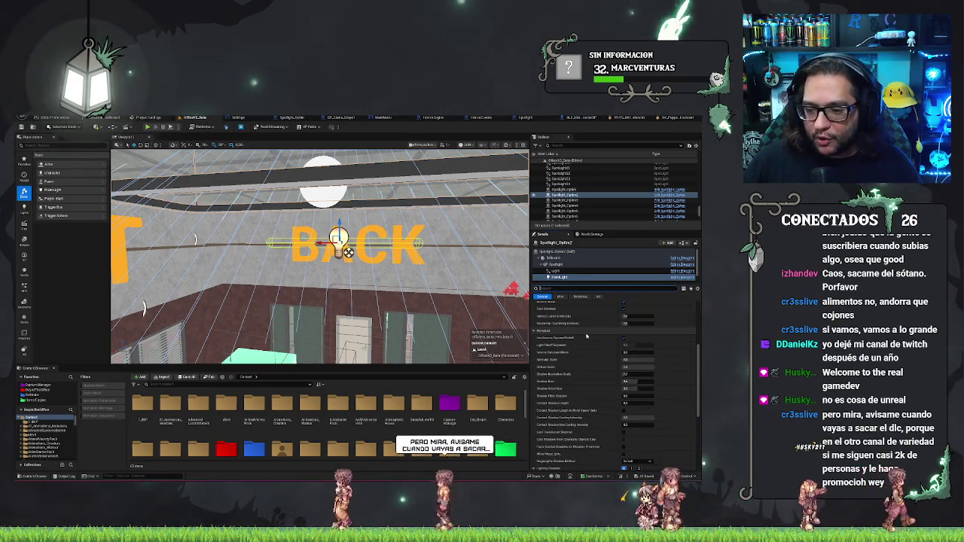
scroll(587, 336, "down", 5)
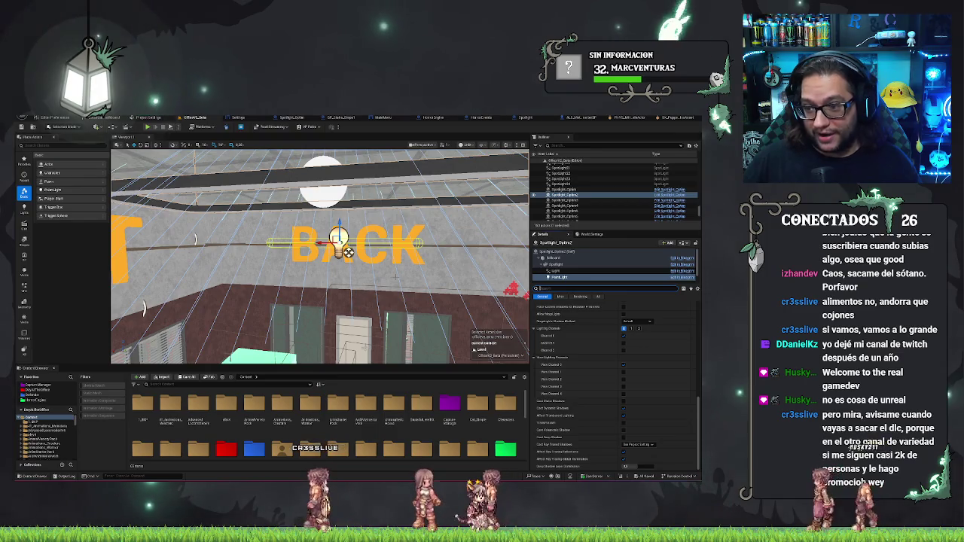
mouse_move(348, 252)
left_mouse_down()
mouse_move(449, 323)
mouse_move(316, 264)
mouse_move(331, 279)
left_mouse_up()
Filter Details by 'shado' and show only the ceiling spotlight's PointLight shadow properties.
left_click(343, 290)
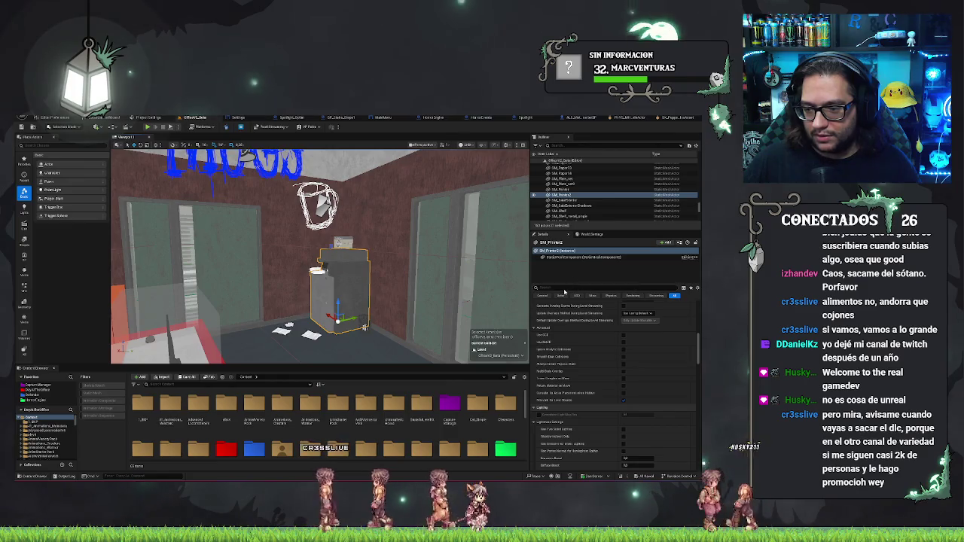
type("shadow")
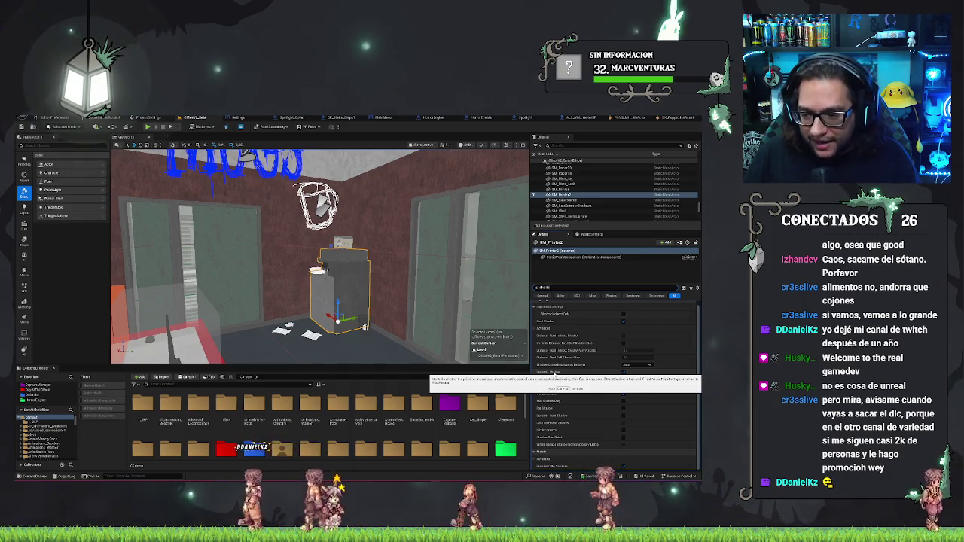
mouse_move(364, 327)
left_mouse_down()
mouse_move(254, 269)
mouse_move(310, 226)
mouse_move(284, 184)
mouse_move(288, 209)
left_mouse_up()
left_click(309, 226)
left_click(559, 277)
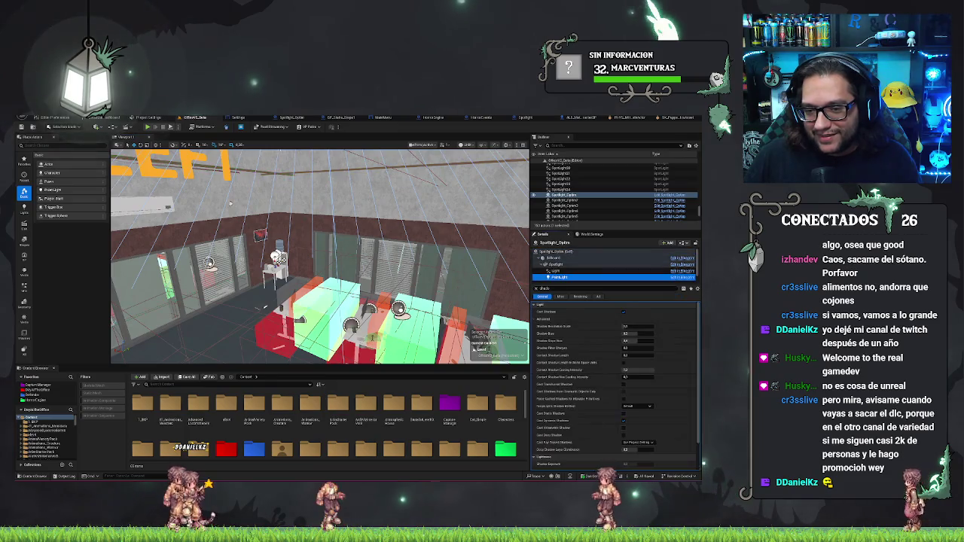
Select the neighbouring ceiling light, review its filtered shadow properties, and Play in Editor with Alt+P.
key("f")
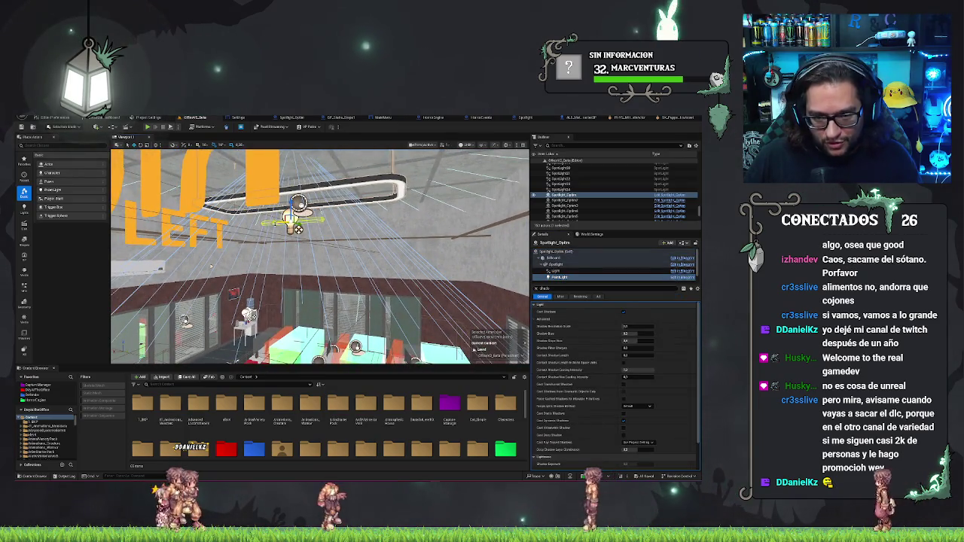
left_click(315, 220)
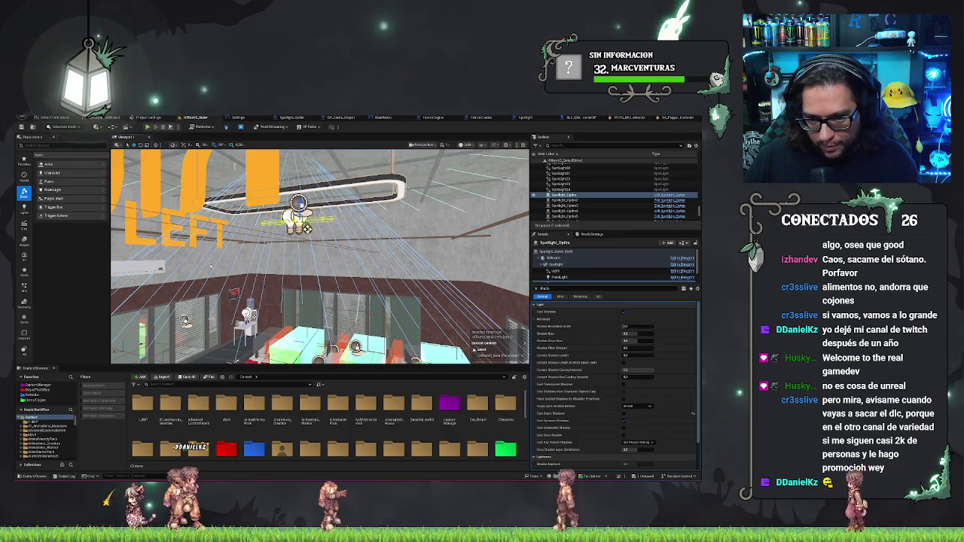
scroll(624, 439, "down", 3)
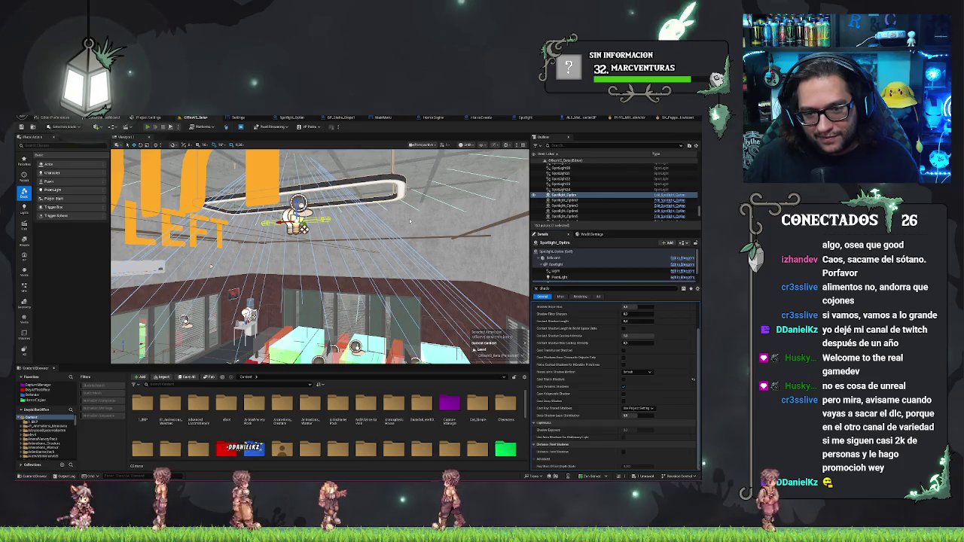
key("alt+p")
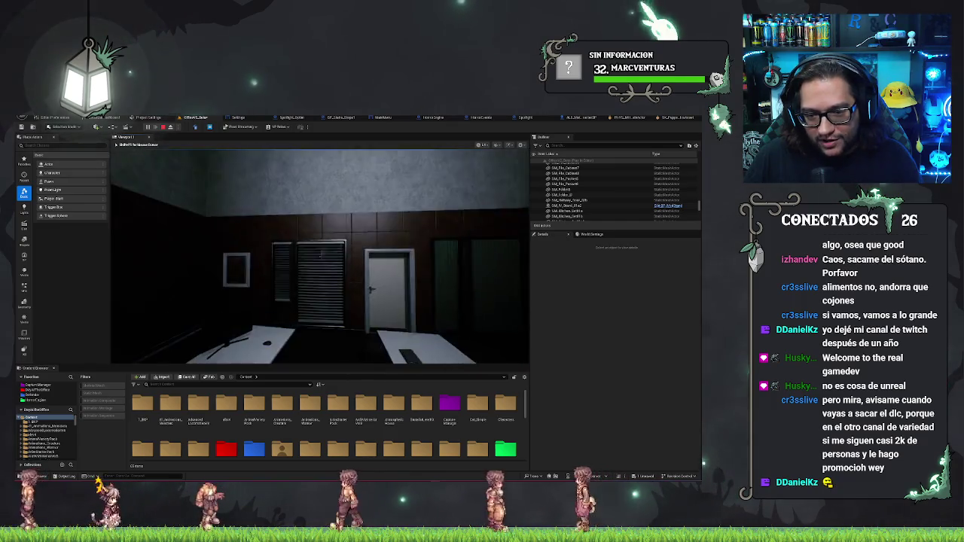
Stop the play test and bring up the focused ceiling spotlight's PointLight properties again.
key("Escape")
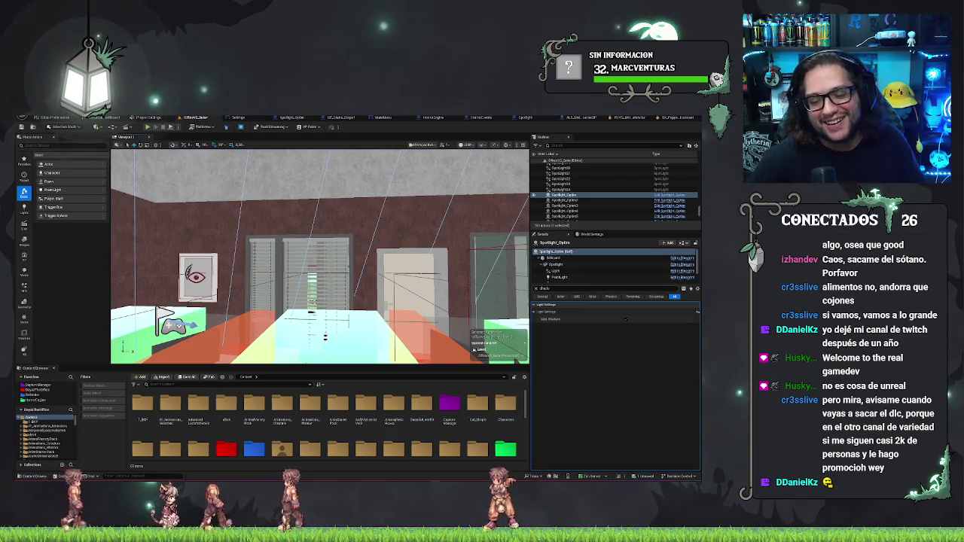
key("f")
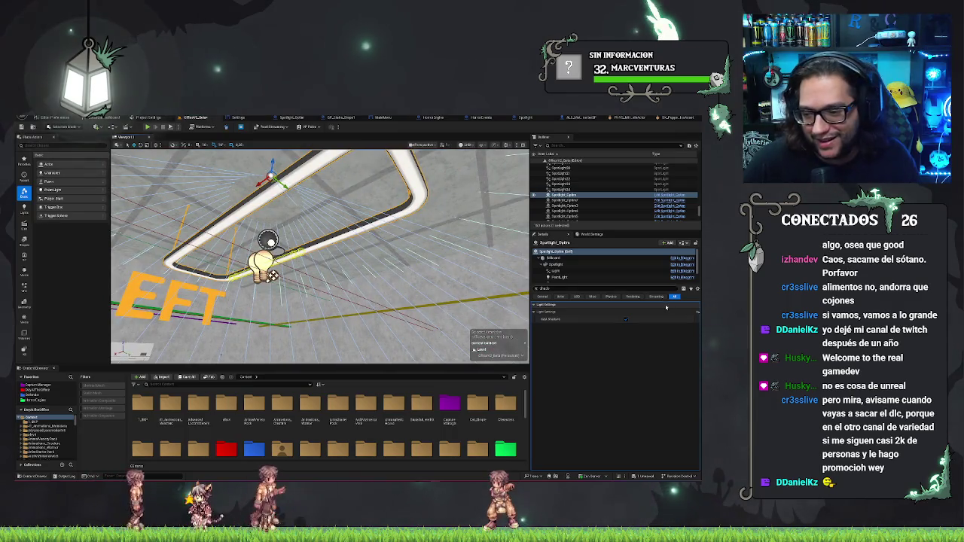
scroll(574, 279, "down", 1)
left_click(562, 268)
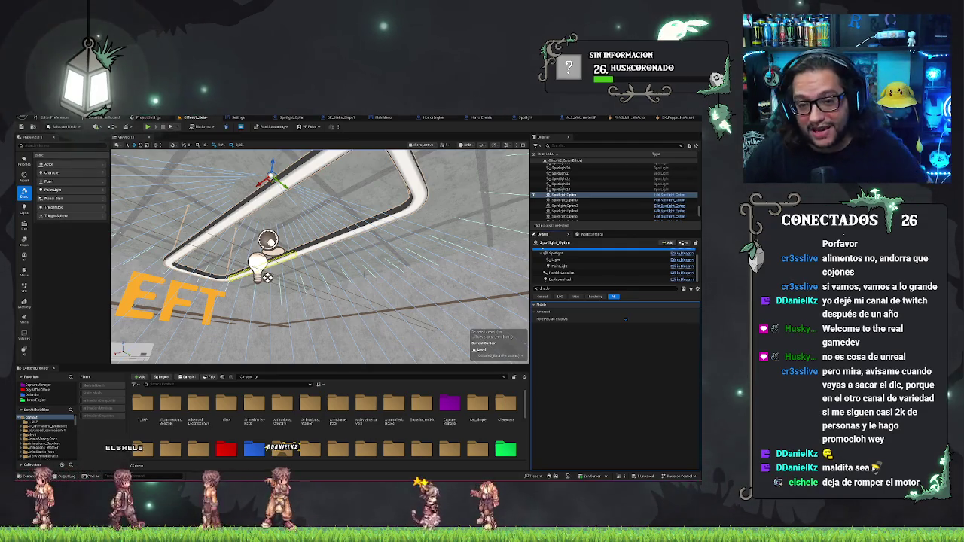
mouse_move(320, 256)
left_mouse_down()
mouse_move(320, 226)
mouse_move(320, 275)
left_mouse_up()
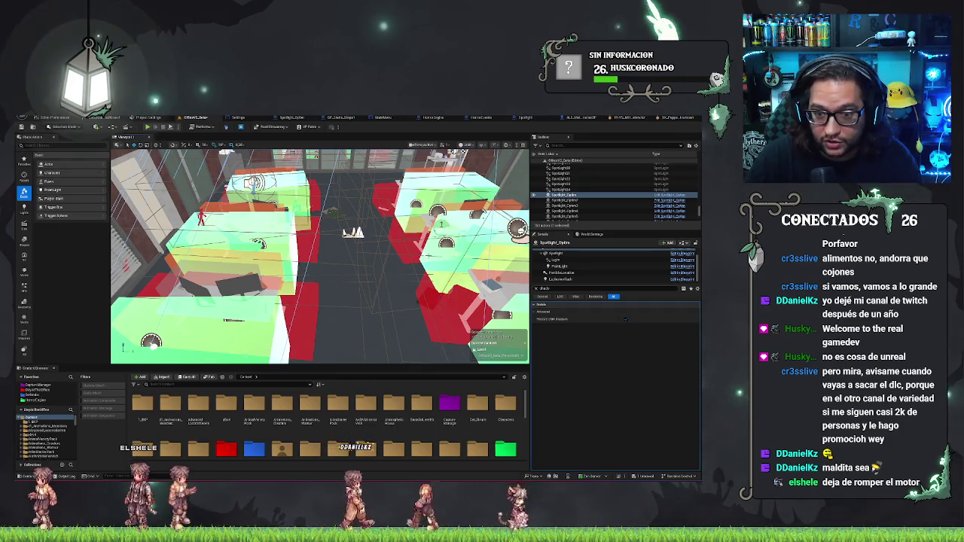
left_click_drag(406, 298, 326, 253)
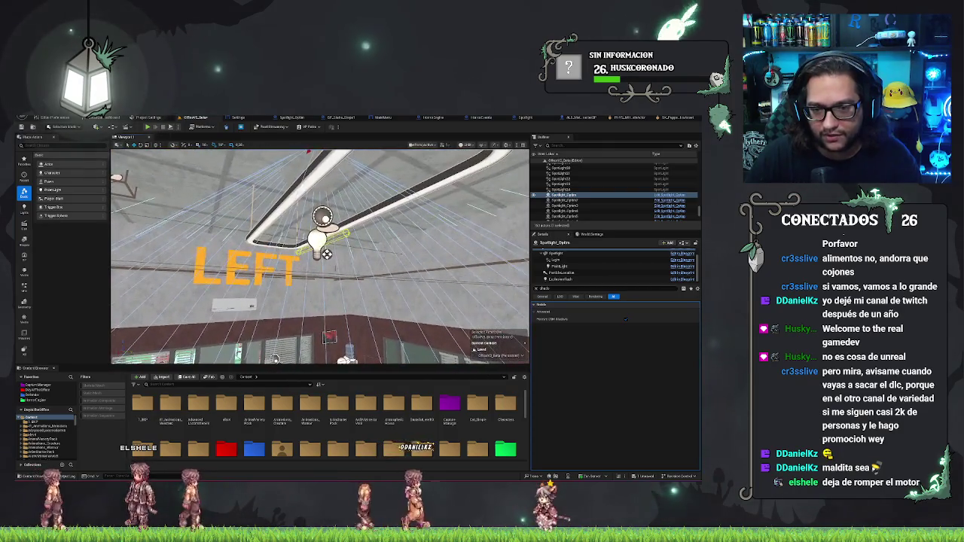
Check the shadow settings of both fixture point lights and a lower room light, then play again.
left_click(326, 254)
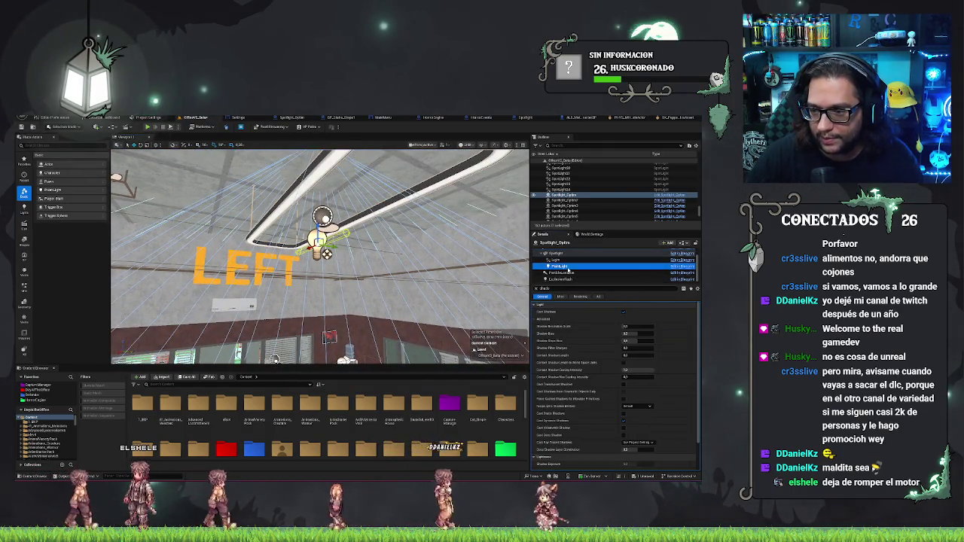
left_click_drag(326, 254, 336, 229)
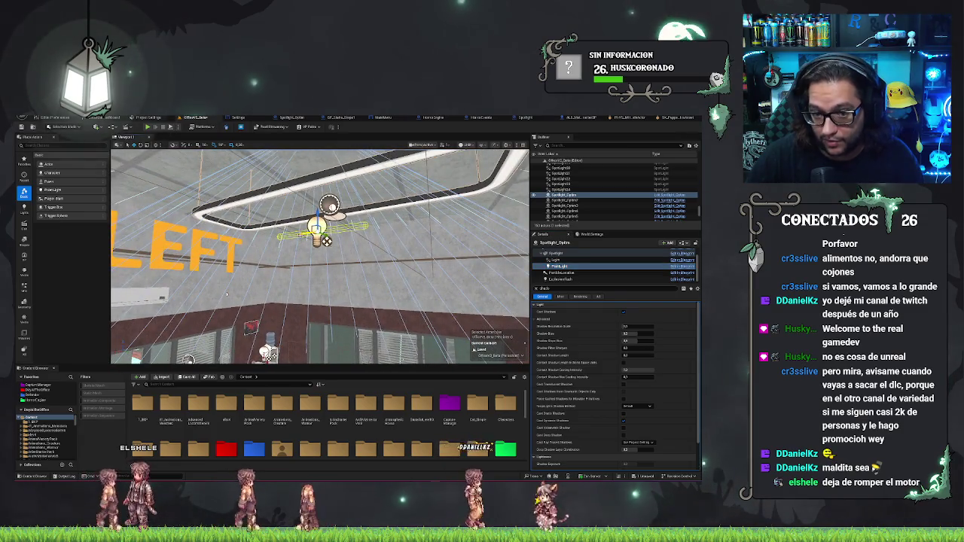
left_click(337, 226)
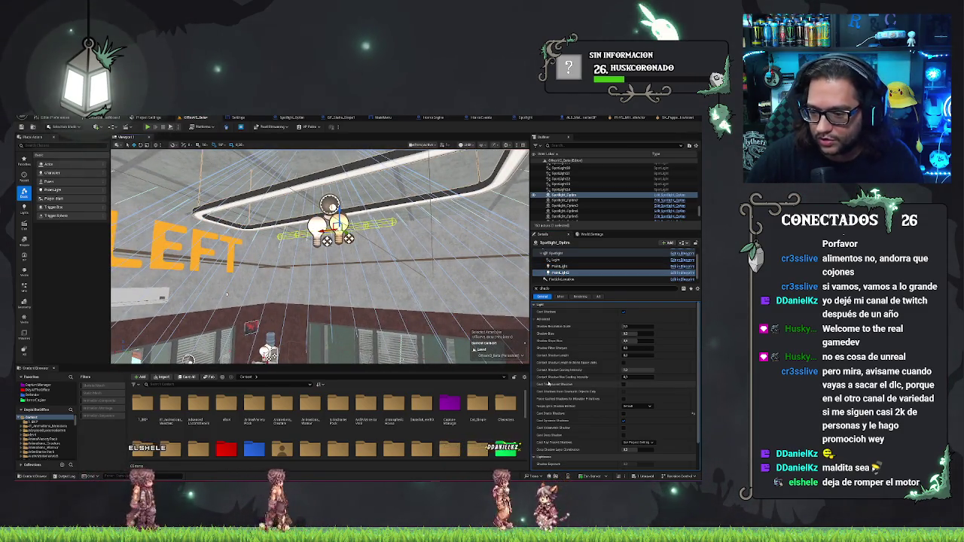
scroll(547, 382, "down", 3)
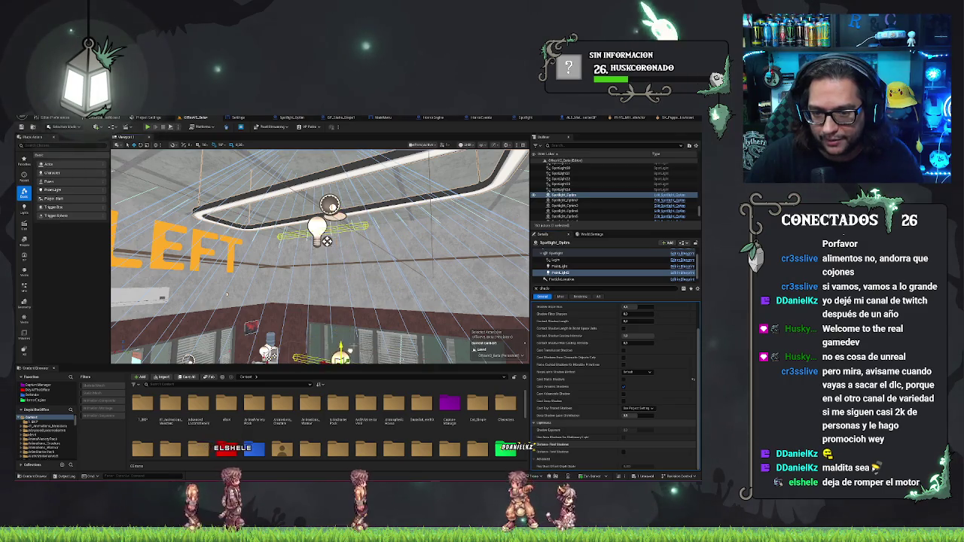
mouse_move(326, 241)
left_mouse_down()
mouse_move(326, 314)
mouse_move(352, 304)
left_mouse_up()
left_click(350, 330)
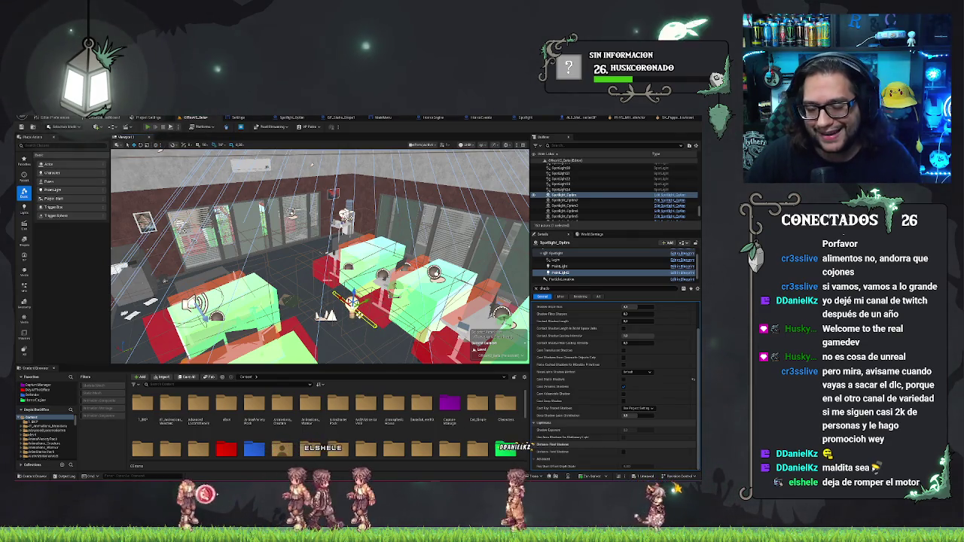
key("alt+p")
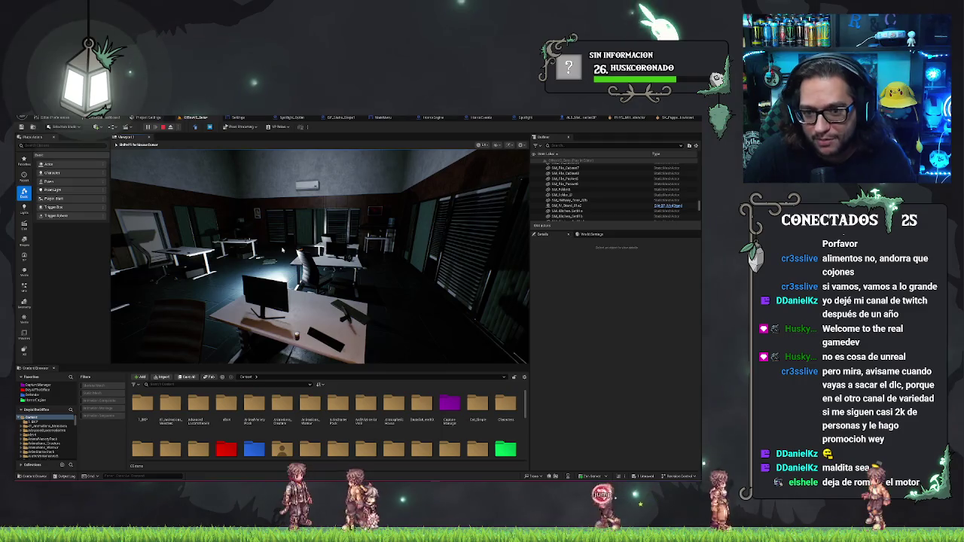
Stop play, focus Spotlight_Oplim, and view its PointLight2 and ParticleLocation component settings.
key("Escape")
key("f")
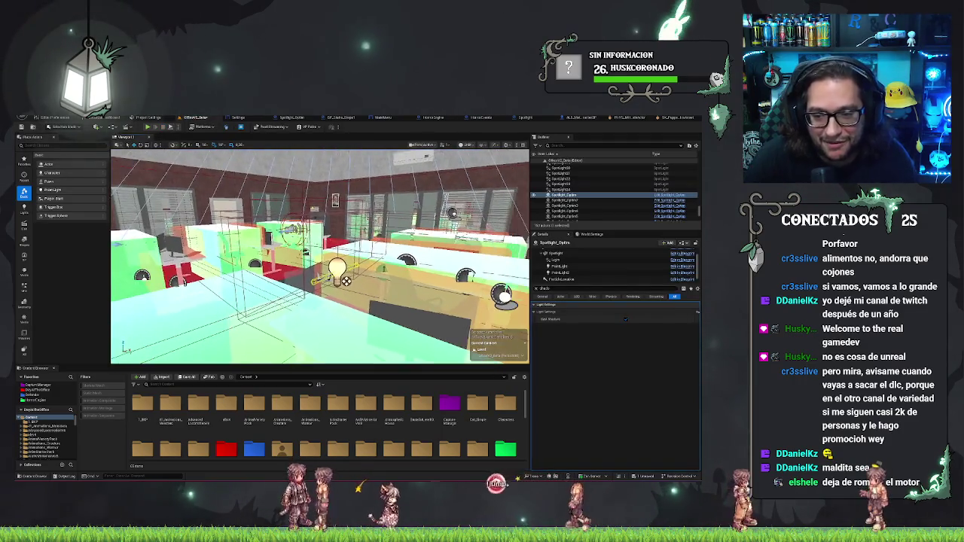
left_click(580, 272)
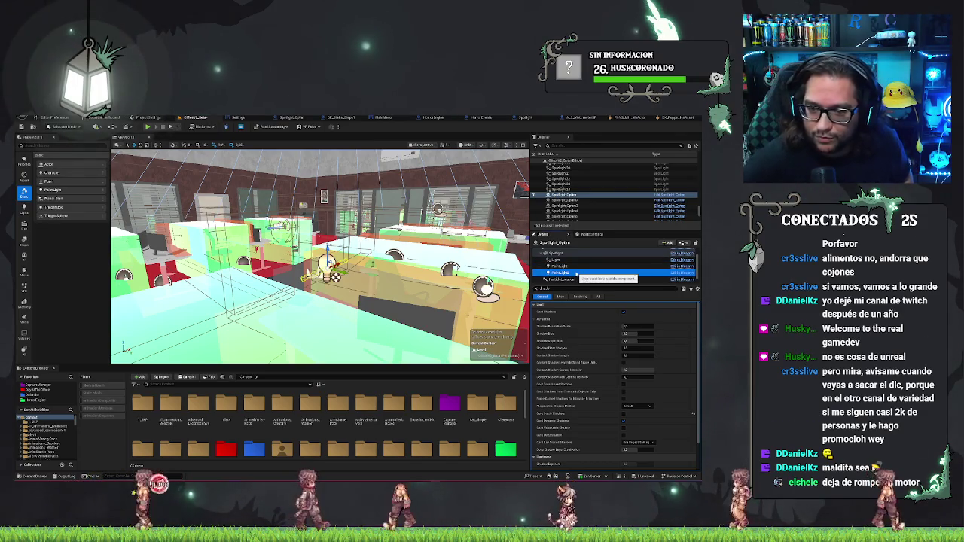
left_click(577, 273)
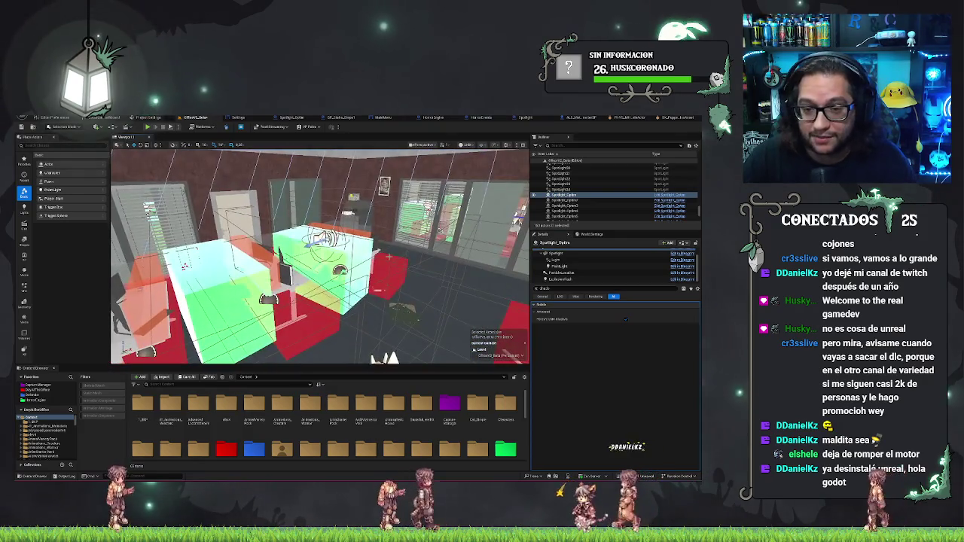
Save all modified packages of the office level with Ctrl+S.
key("ctrl+s")
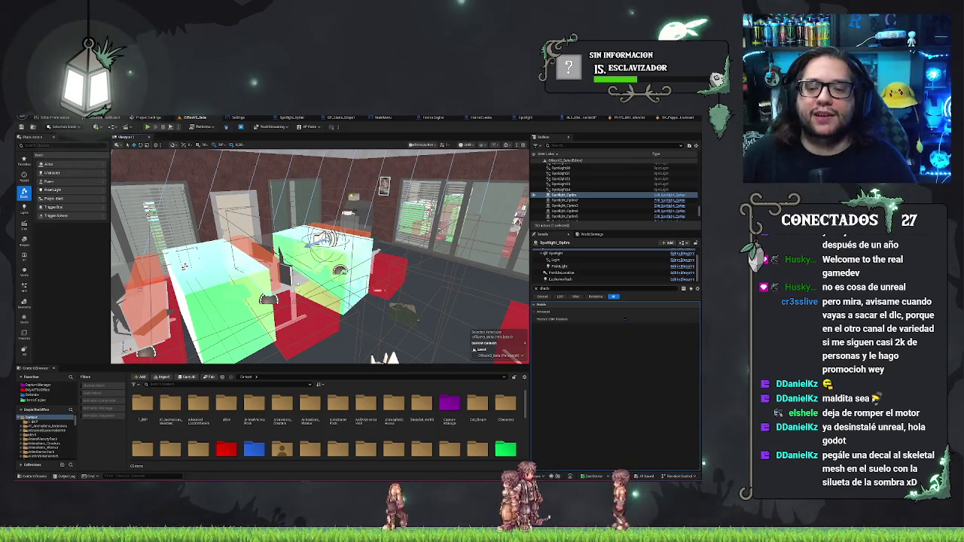
Duplicate the Spotlight_Oplim fixture's PointLight component.
key("f")
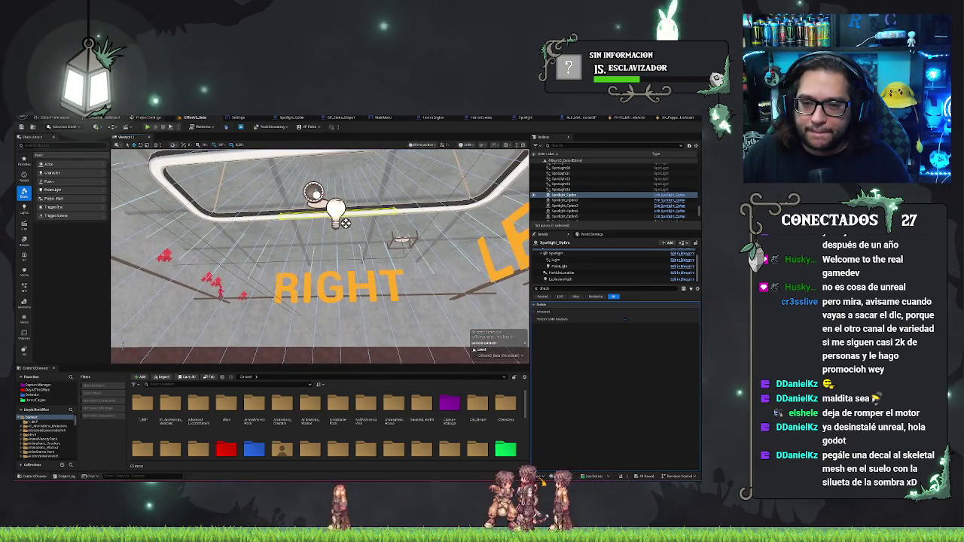
left_click(559, 266)
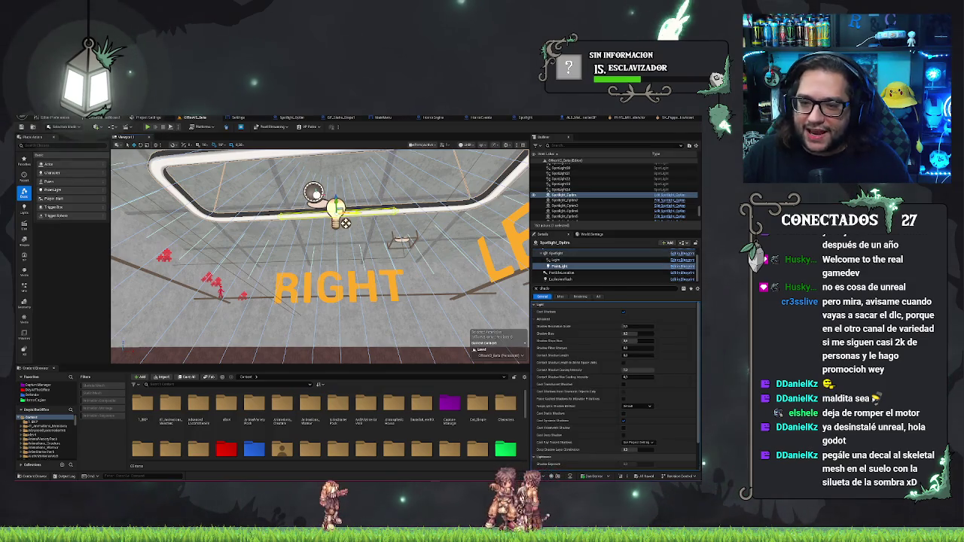
key("ctrl+d")
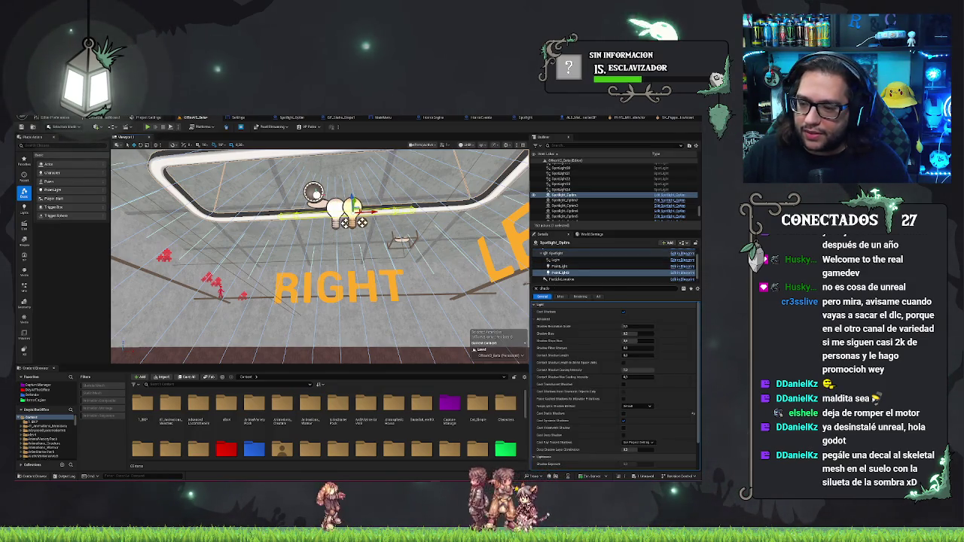
Replace the Details filter with 'distan' to list the distance-field shadow settings.
scroll(584, 332, "down", 1)
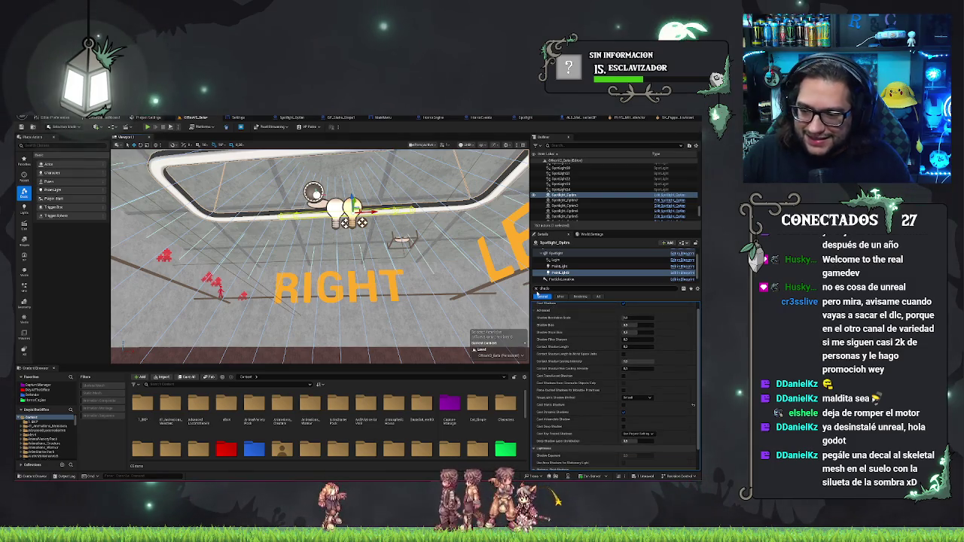
left_click(535, 289)
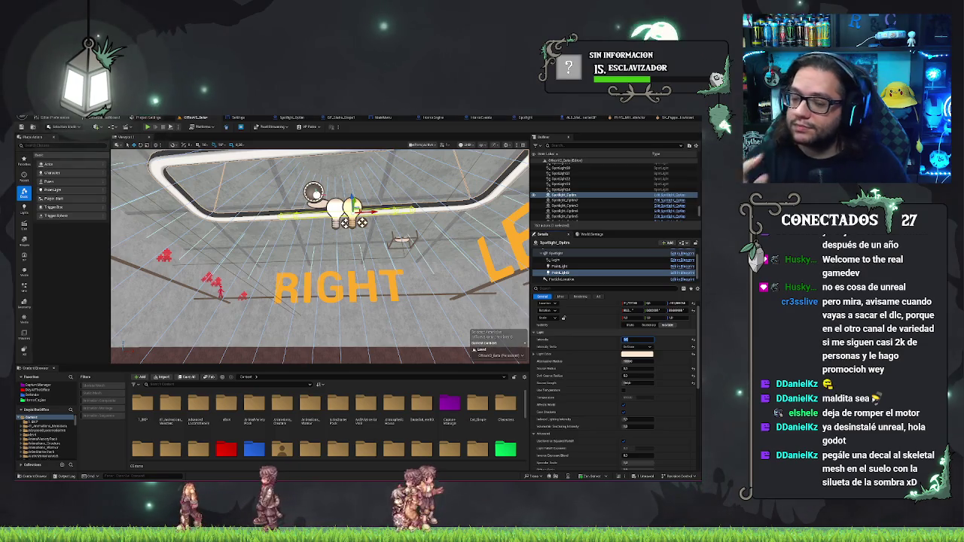
left_click(578, 288)
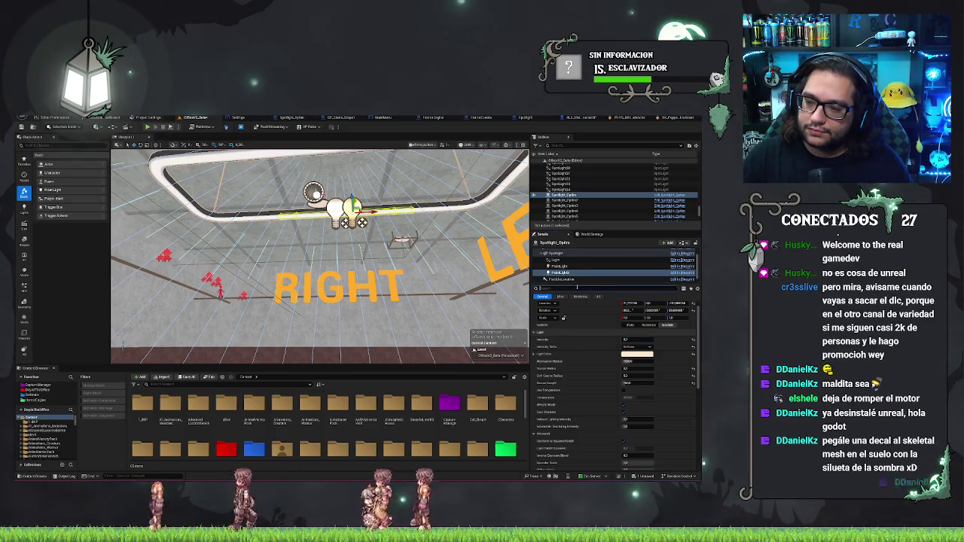
type("distan")
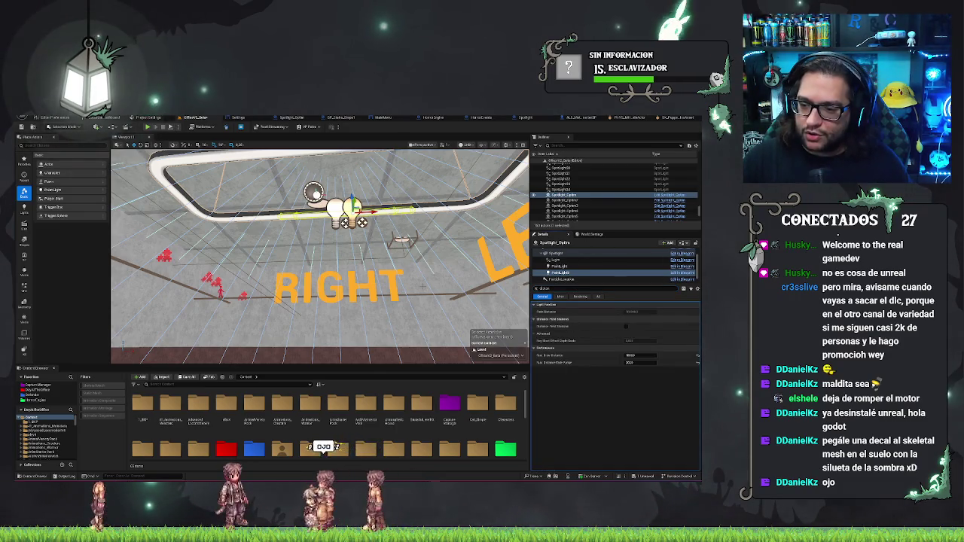
left_click_drag(423, 286, 488, 268)
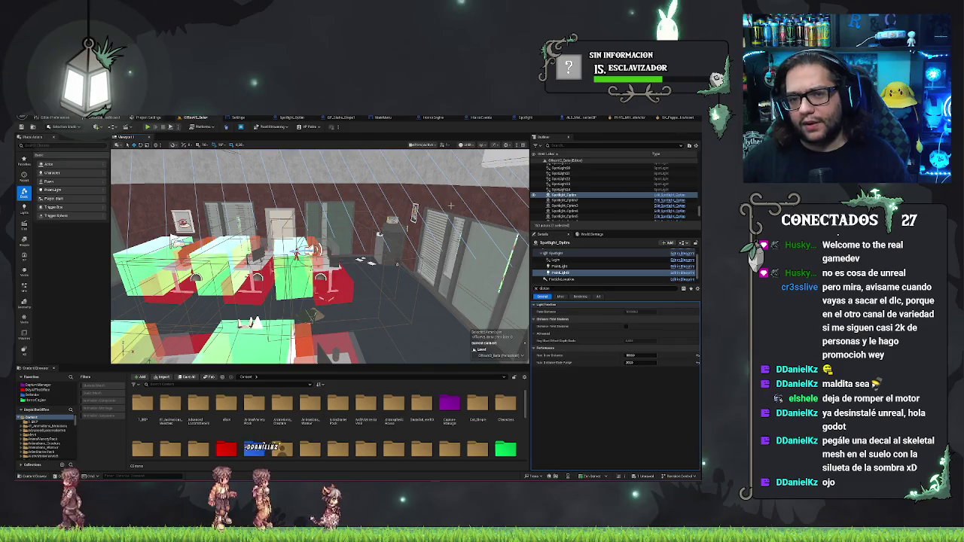
Play the level from the toolbar to test the lighting over the desks, then stop with Esc.
left_click_drag(423, 354, 423, 324)
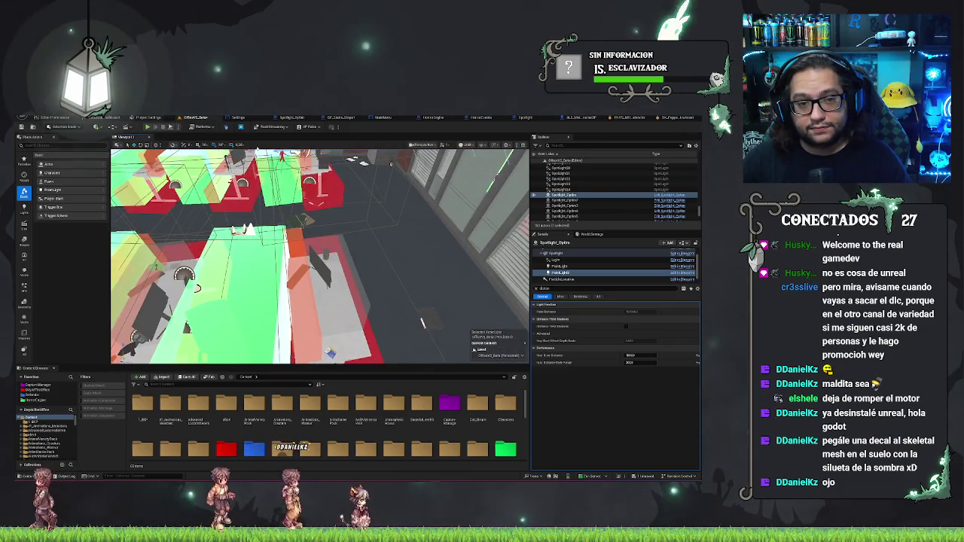
left_click(148, 127)
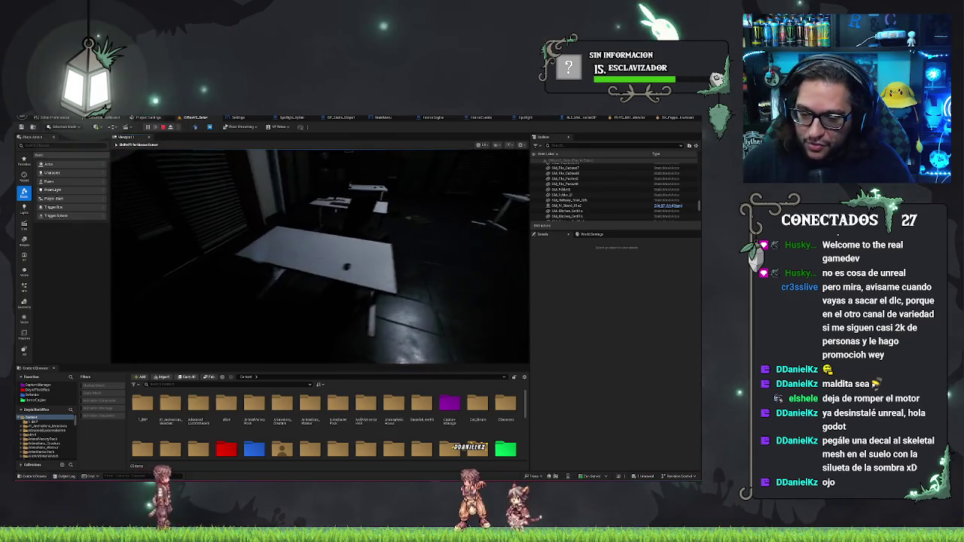
key("Escape")
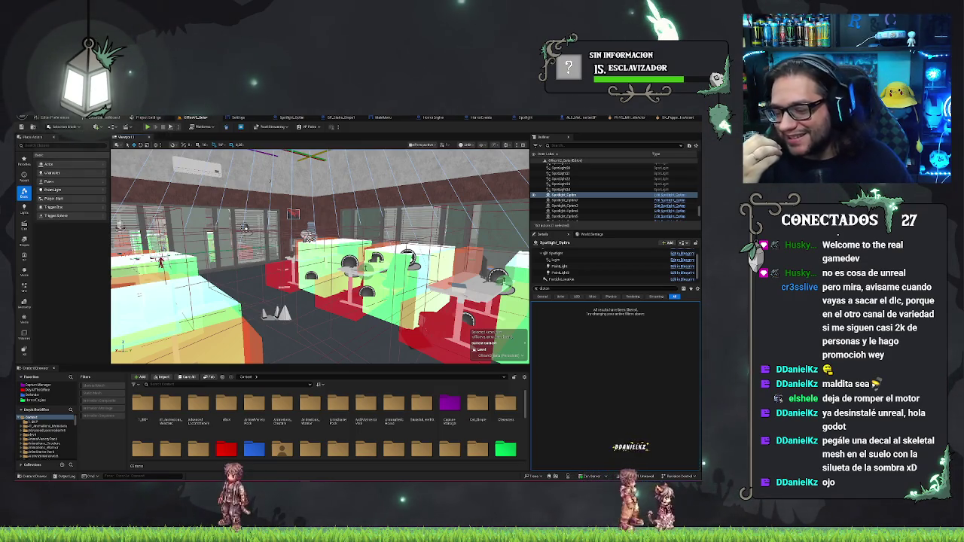
Filter the spotlight's PointLight properties by 'cast', clear the filter, then switch to Project Settings.
key("f")
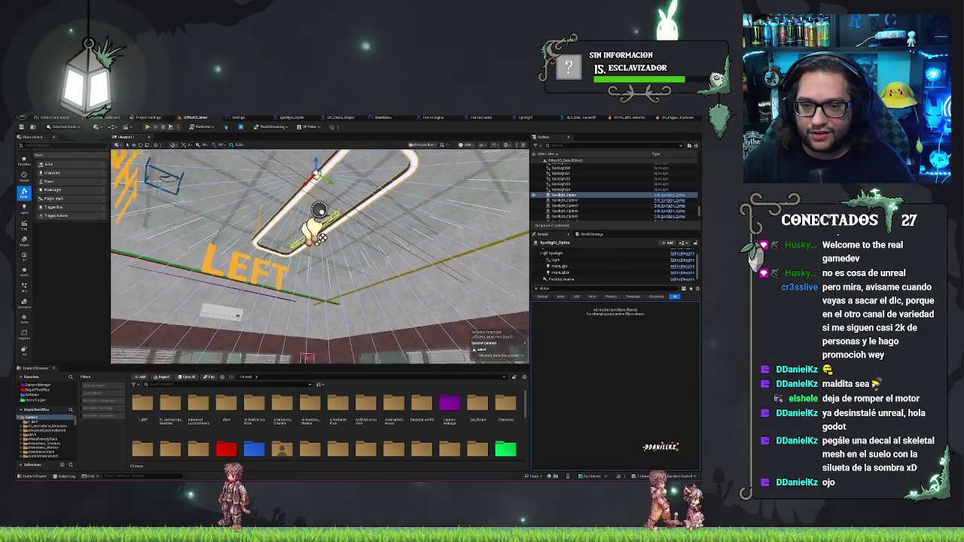
left_click(576, 267)
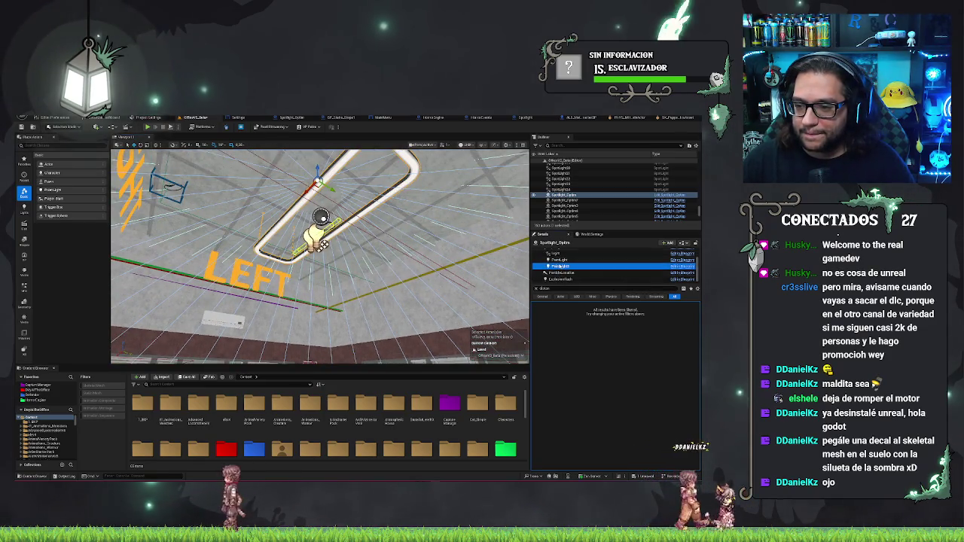
type("cast")
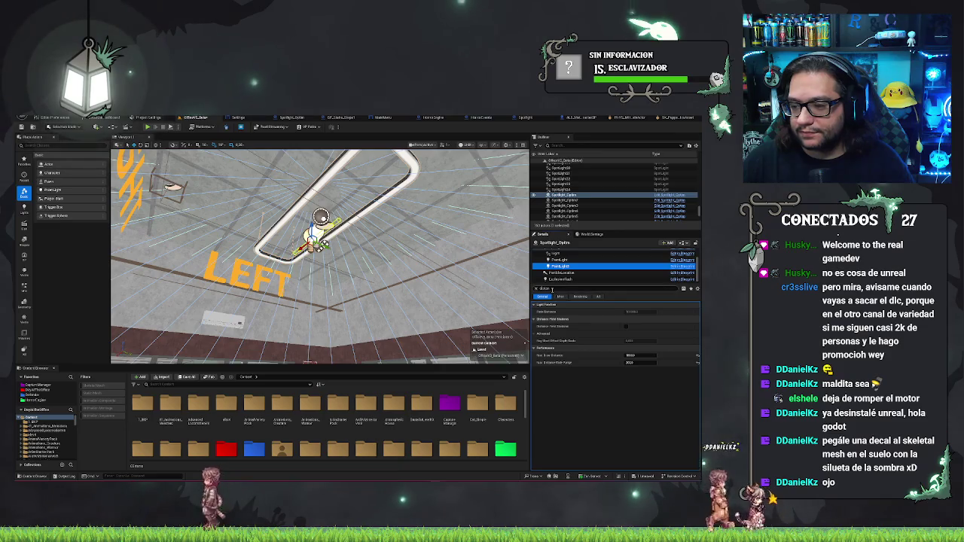
type("t")
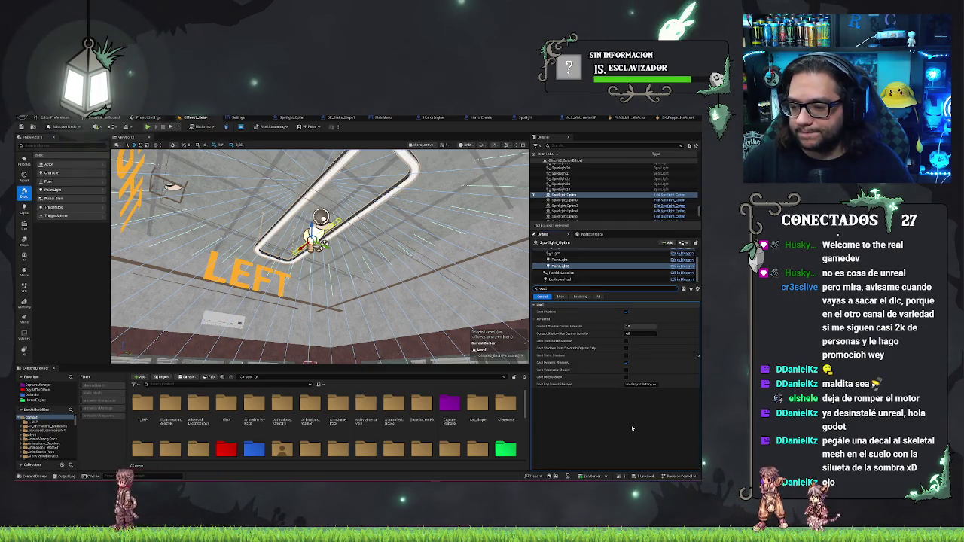
key("BackSpace")
key("BackSpace")
key("BackSpace")
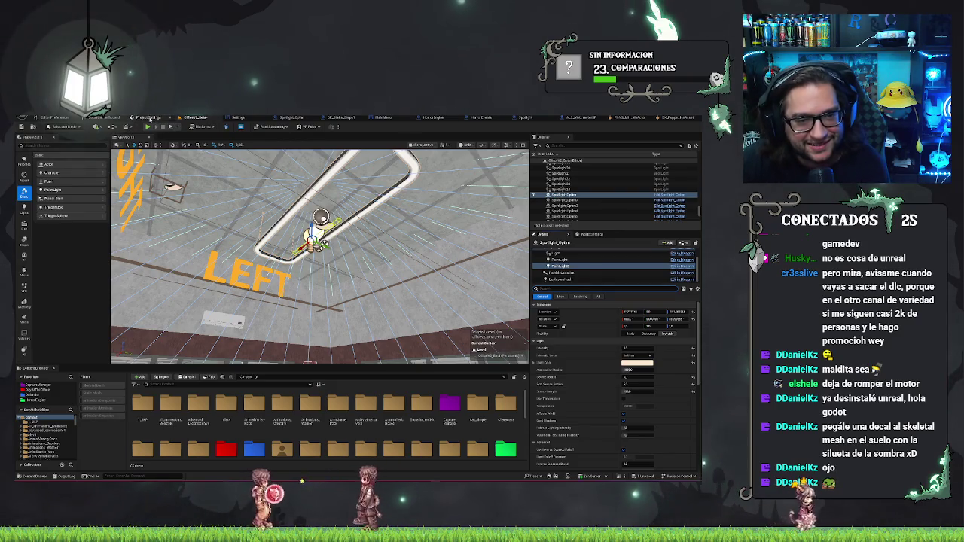
left_click(148, 118)
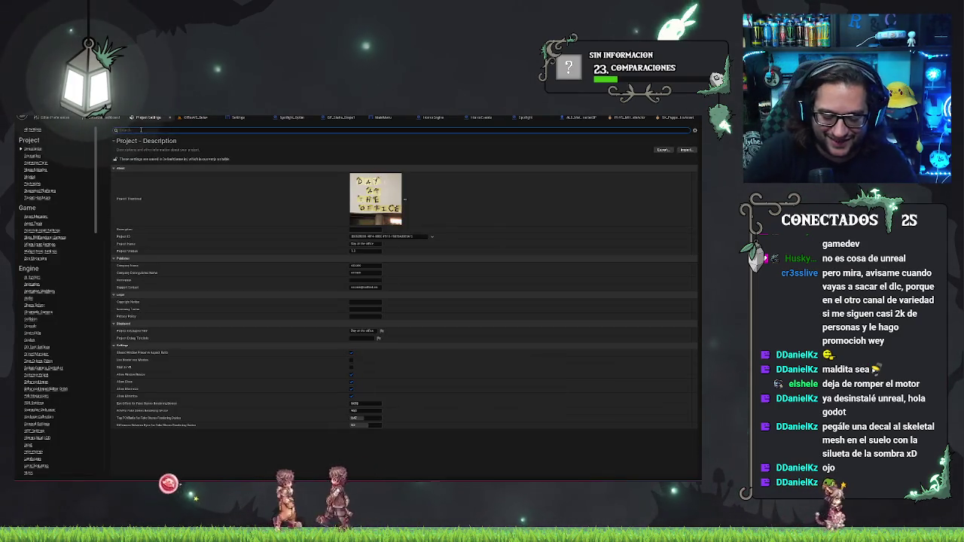
Search Project Settings for 'virtual shadow' to check Virtual Shadow Maps, then return to the office level.
left_click(141, 129)
type("virtual")
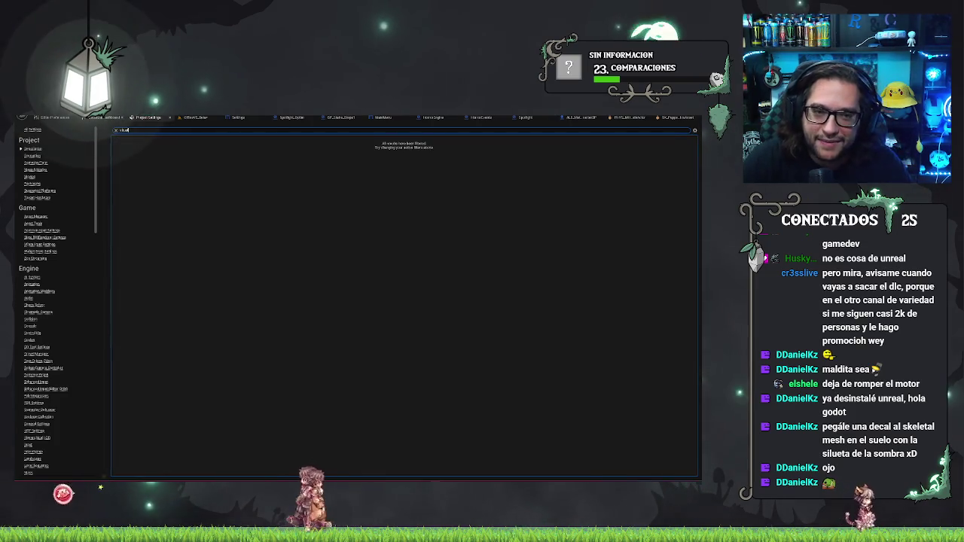
key("BackSpace")
key("BackSpace")
key("BackSpace")
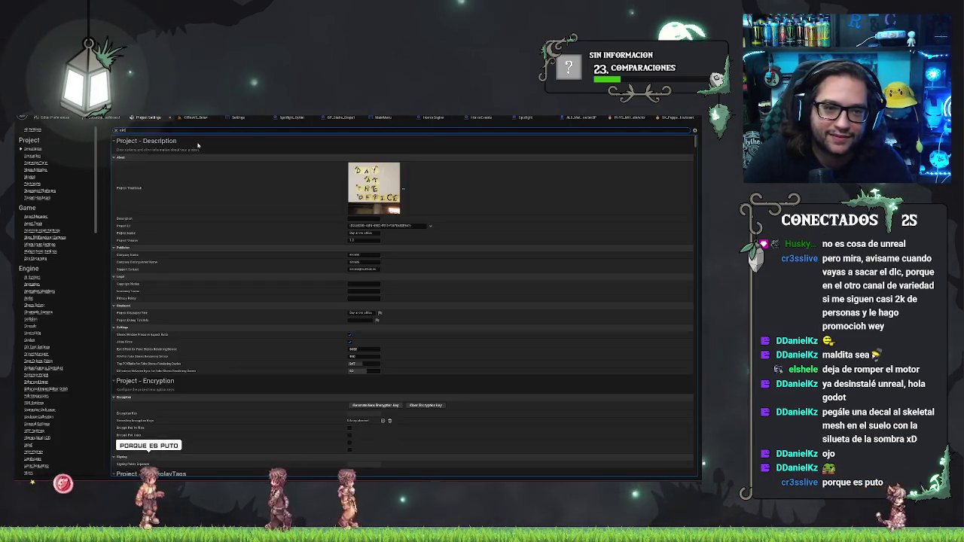
type("irtual")
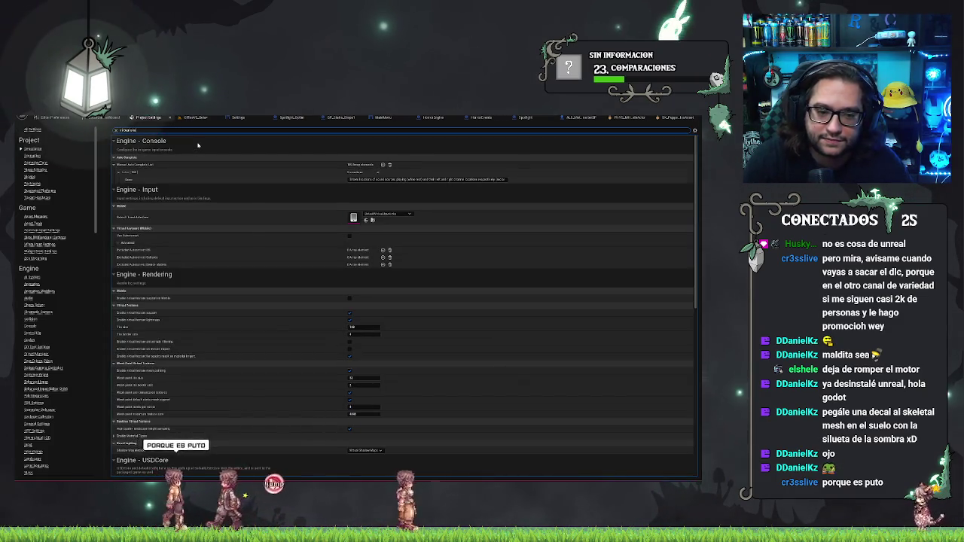
type(" shadow")
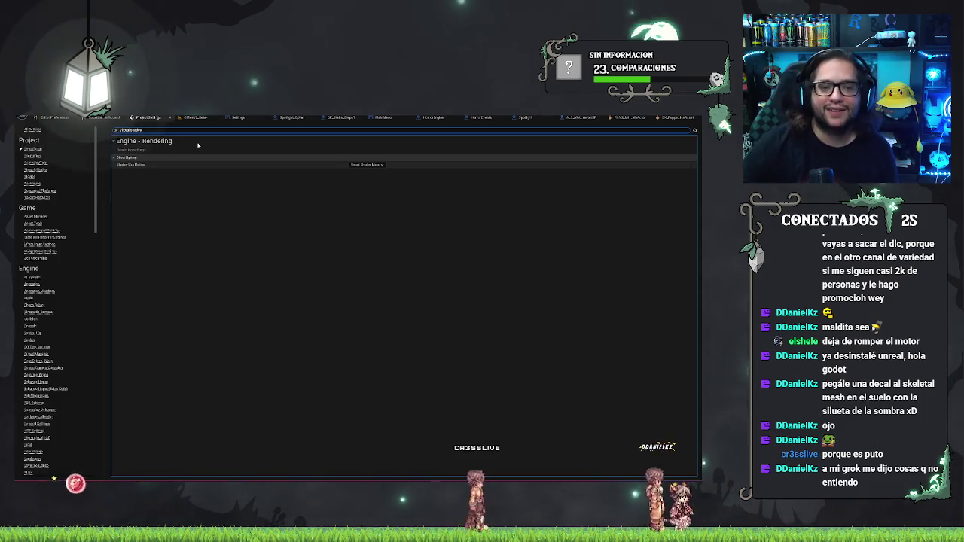
left_click(194, 119)
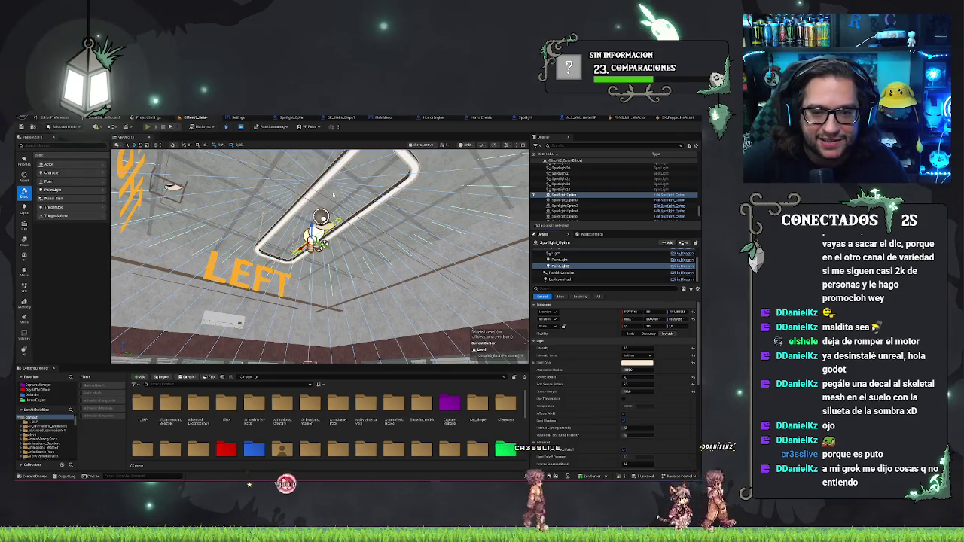
key("alt+p")
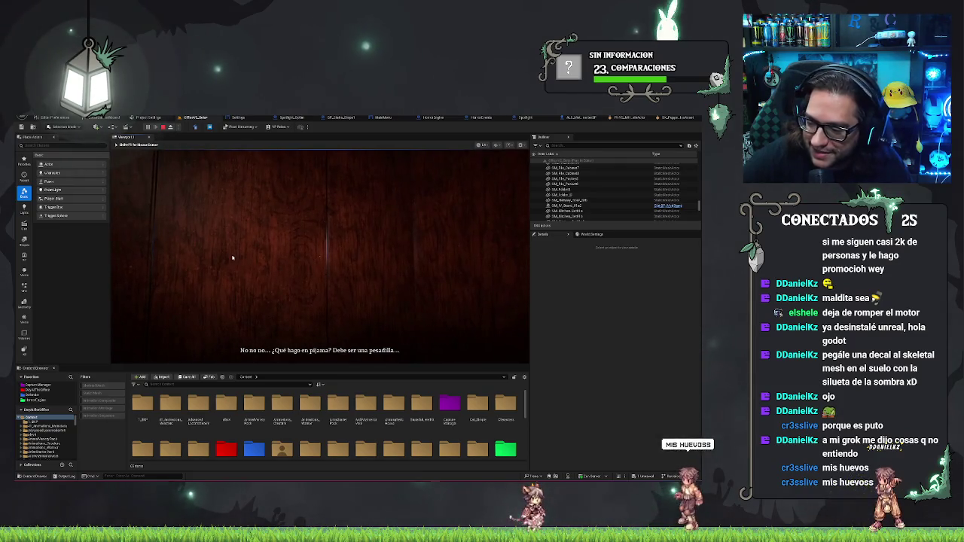
key("Escape")
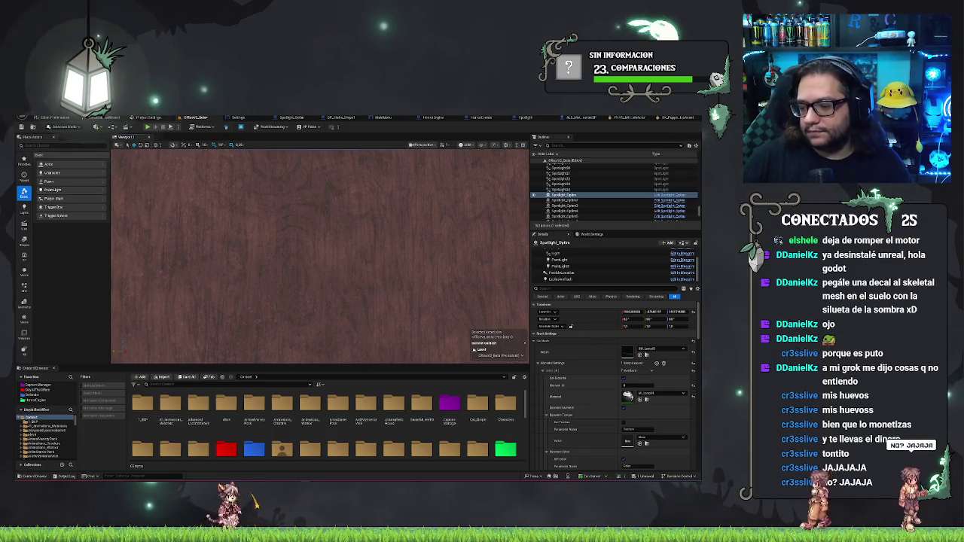
Fly into another office room and select the Beta_OficinaTipo1 level instance.
left_click_drag(115, 344, 386, 316)
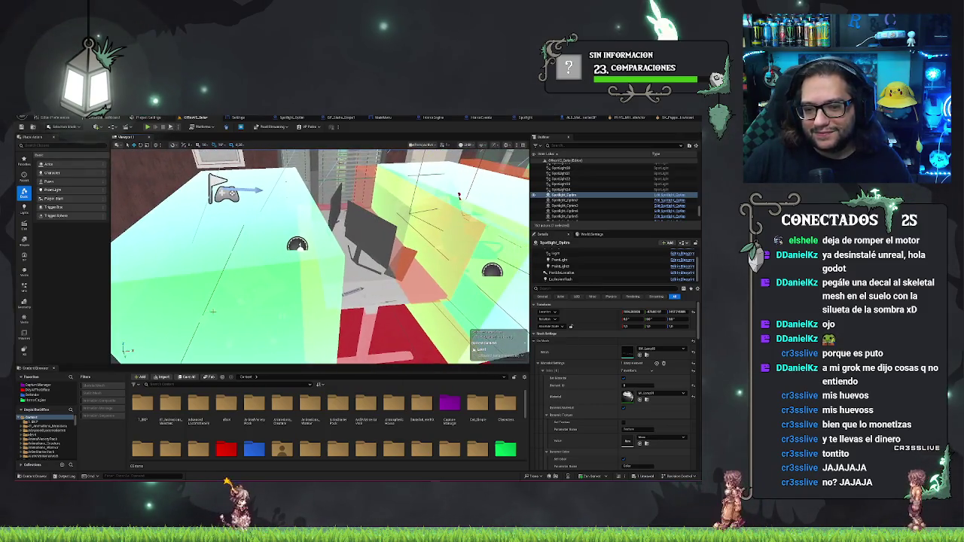
left_click(459, 195)
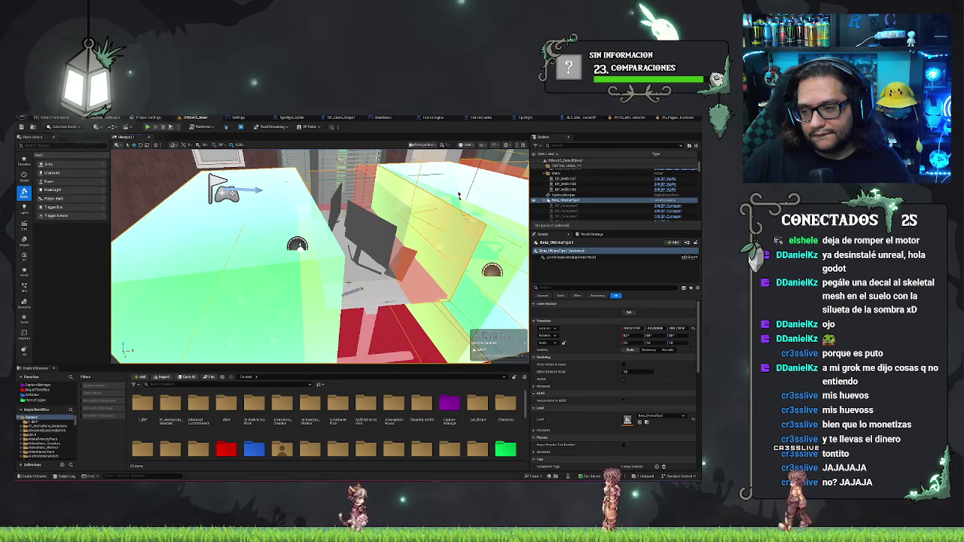
mouse_move(459, 195)
left_mouse_down()
mouse_move(473, 267)
mouse_move(479, 226)
left_mouse_up()
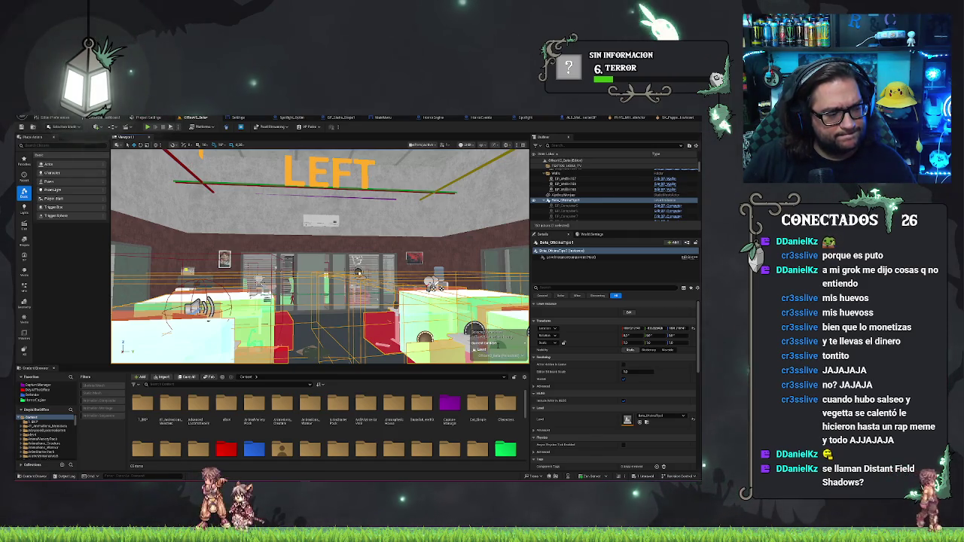
Fly past the purple-outlined walls to a close view of the white boat.
mouse_move(320, 257)
left_mouse_down()
mouse_move(343, 241)
mouse_move(323, 256)
mouse_move(320, 248)
mouse_move(320, 267)
mouse_move(335, 249)
mouse_move(331, 260)
mouse_move(200, 329)
mouse_move(255, 332)
left_mouse_up()
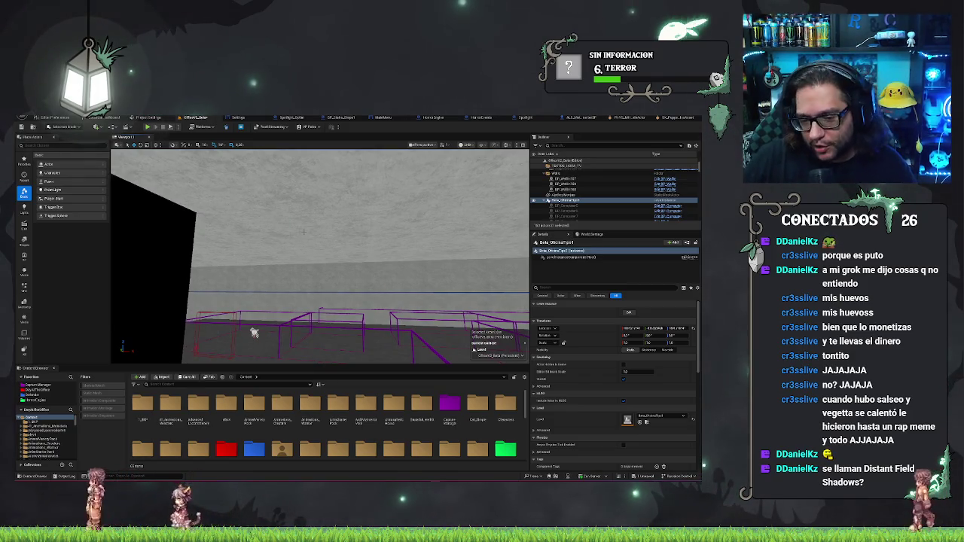
left_click_drag(255, 333, 387, 339)
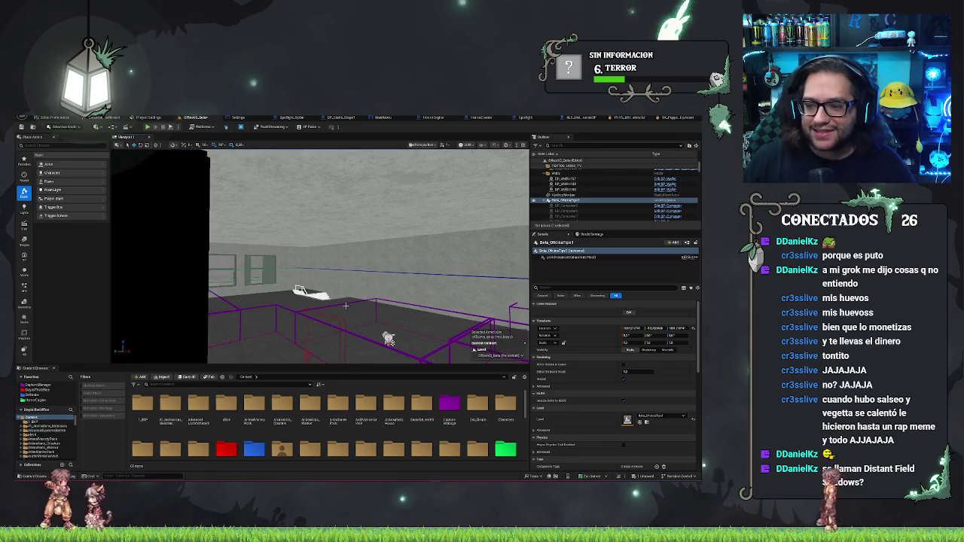
left_click_drag(388, 340, 271, 256)
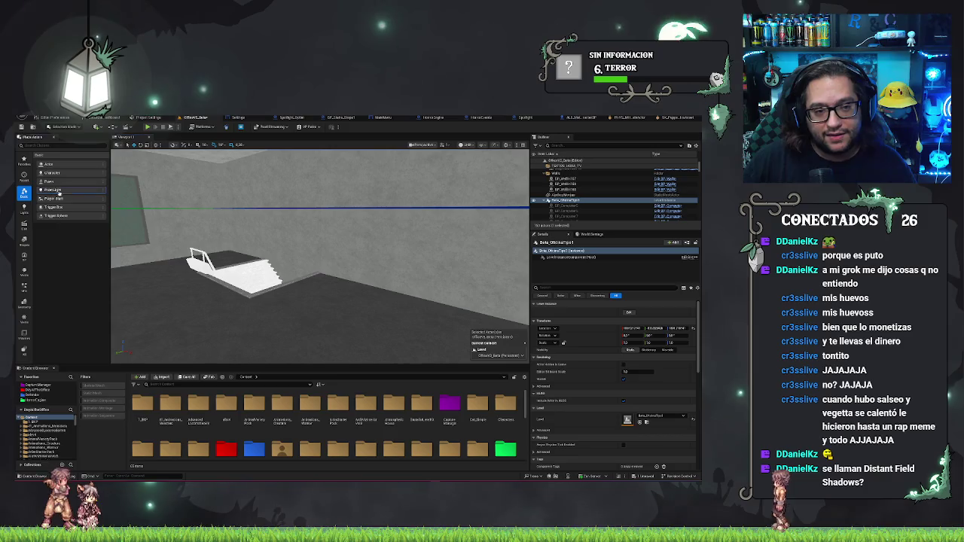
Place a point light above the white boat and bring up the View Mode list.
mouse_move(284, 323)
left_mouse_down()
mouse_move(279, 244)
mouse_move(290, 257)
left_mouse_up()
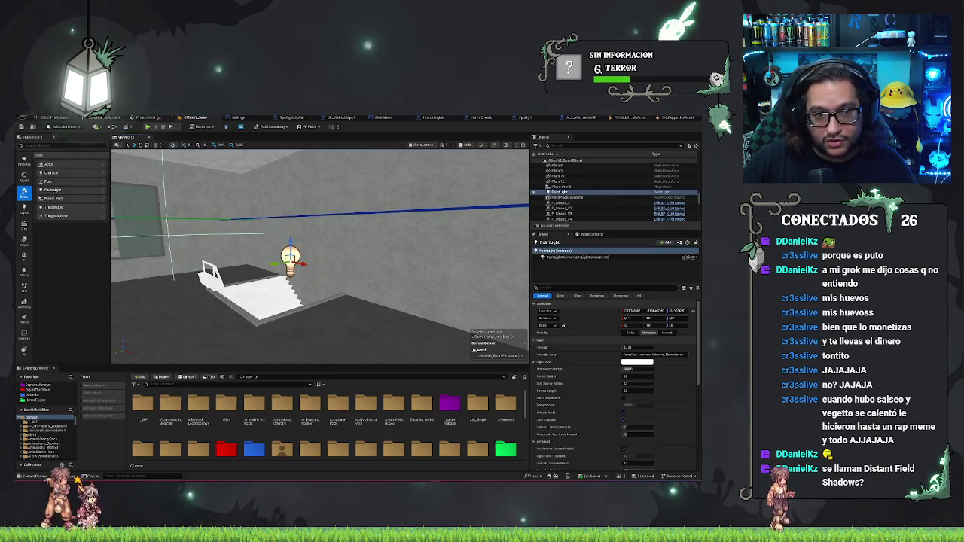
left_click(468, 145)
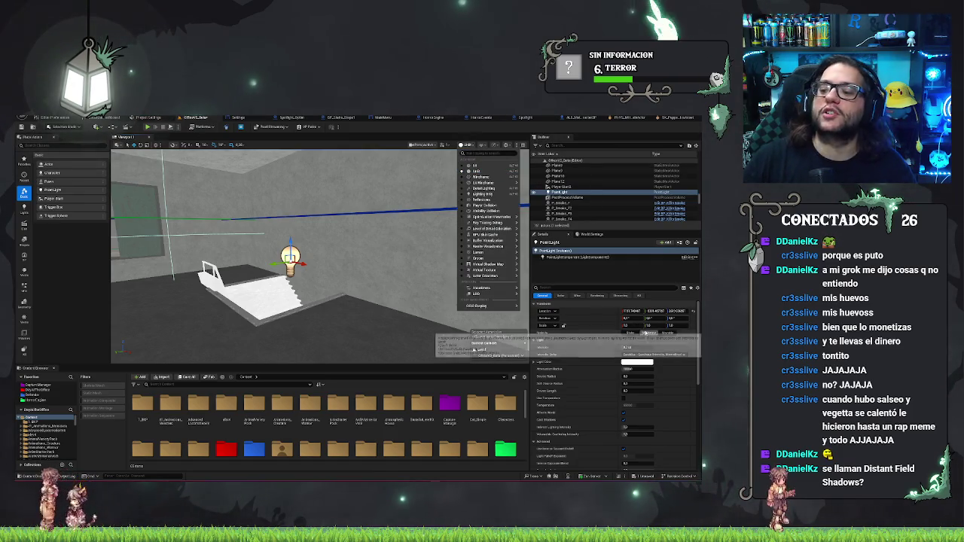
mouse_move(482, 293)
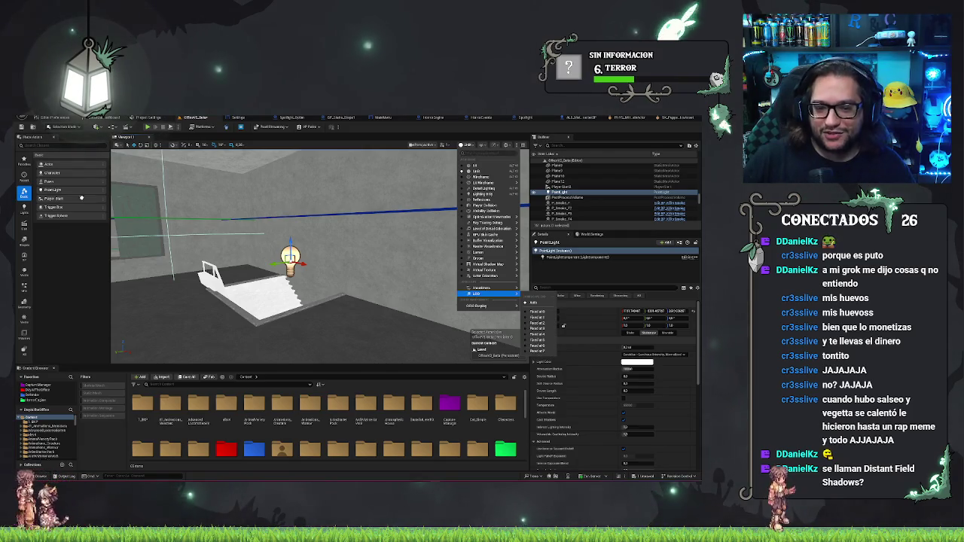
Dismiss the view mode list and filter the point light's Details by 'cast'.
key("Escape")
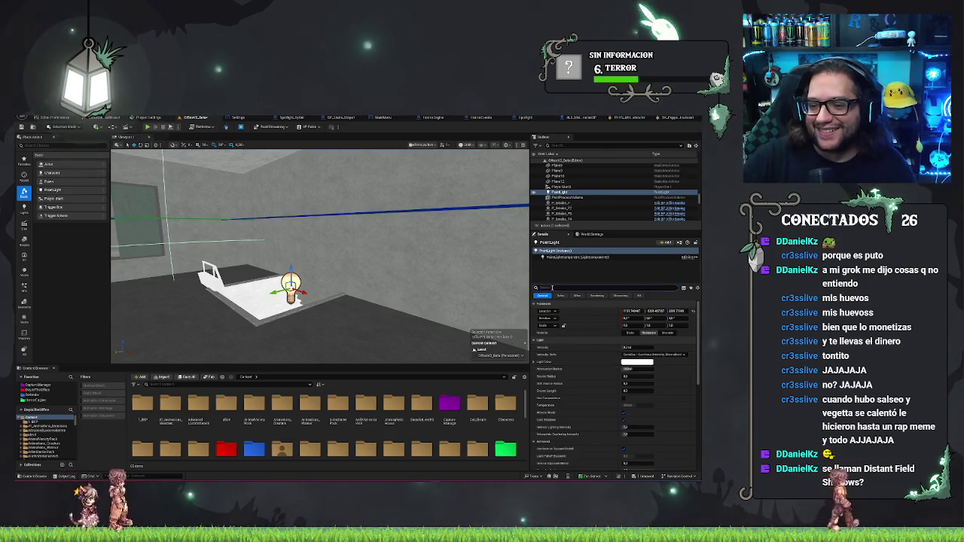
left_click(552, 287)
type("cap")
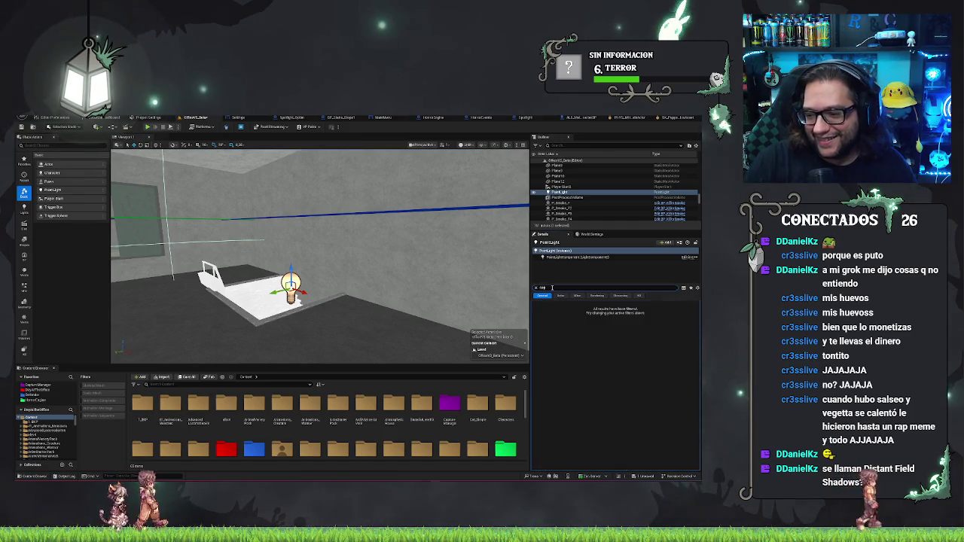
key("BackSpace")
key("BackSpace")
key("BackSpace")
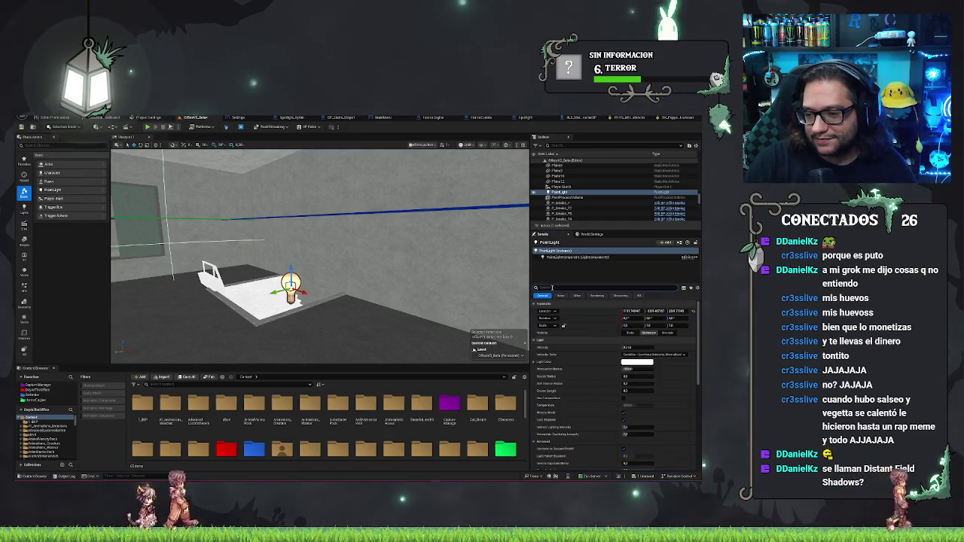
type("cast")
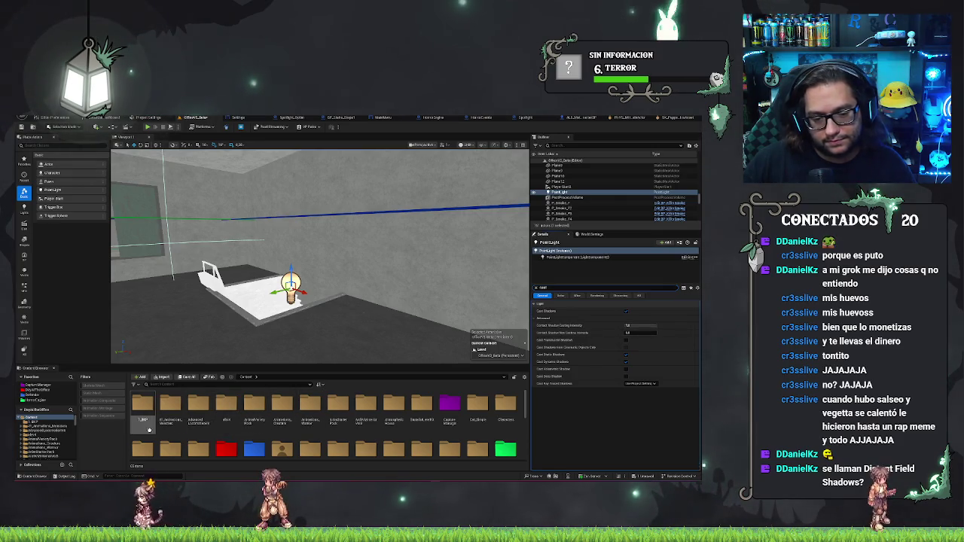
scroll(229, 414, "down", 1)
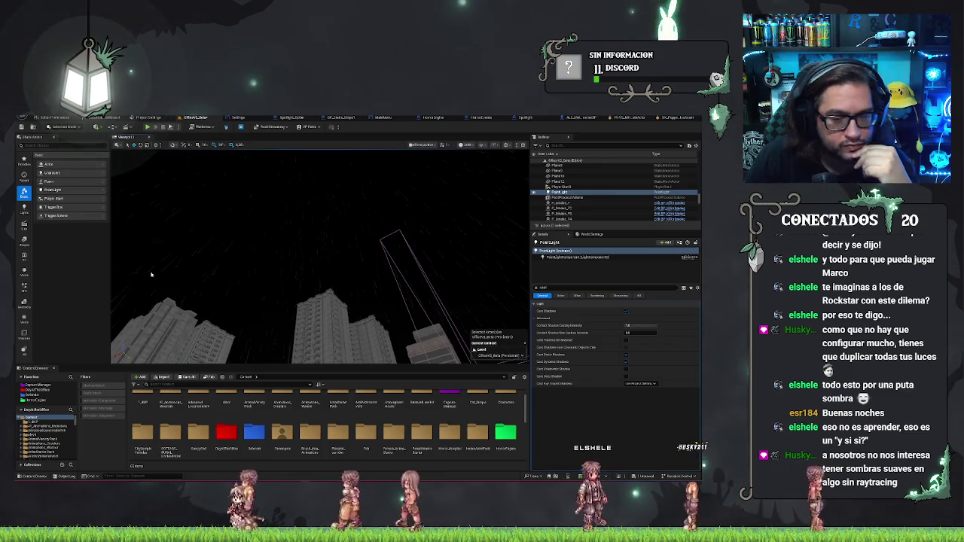
Frame the point light, then open a subfolder of DaysOfTheOffice in the Content Browser.
double_click(567, 194)
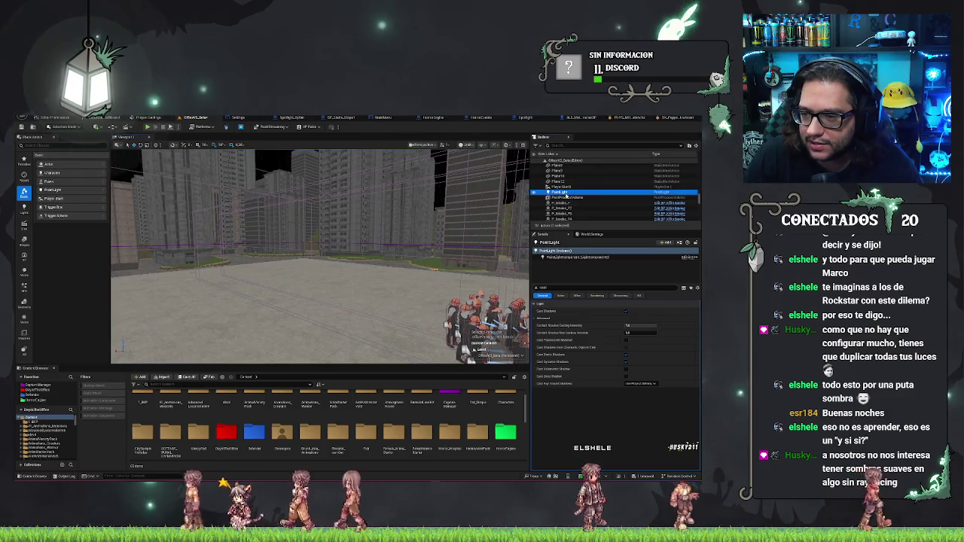
mouse_move(320, 256)
left_mouse_down()
mouse_move(286, 256)
mouse_move(414, 256)
left_mouse_up()
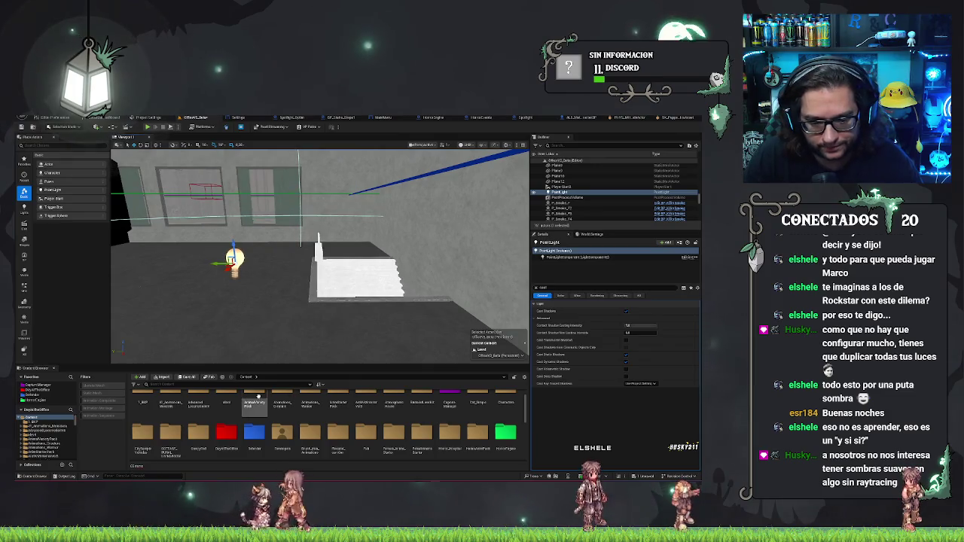
double_click(224, 427)
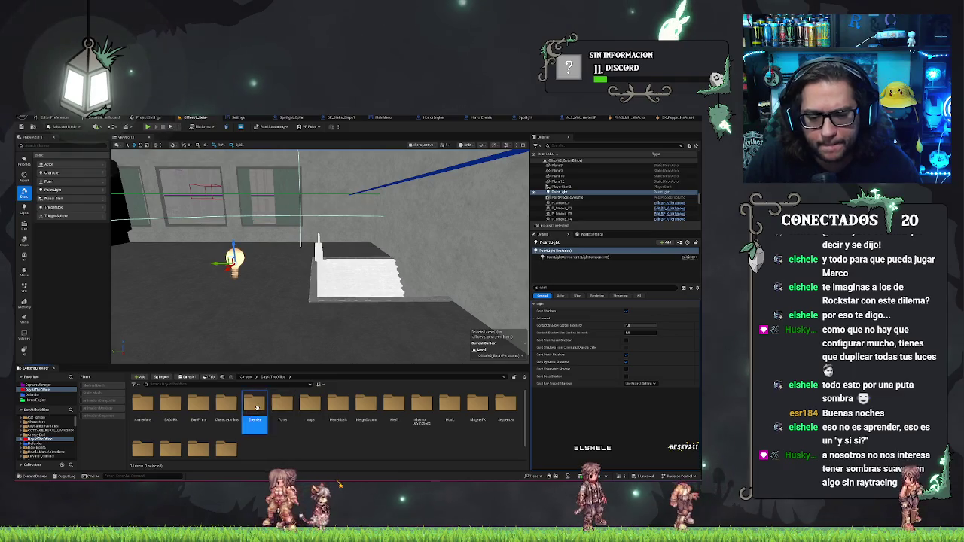
double_click(256, 408)
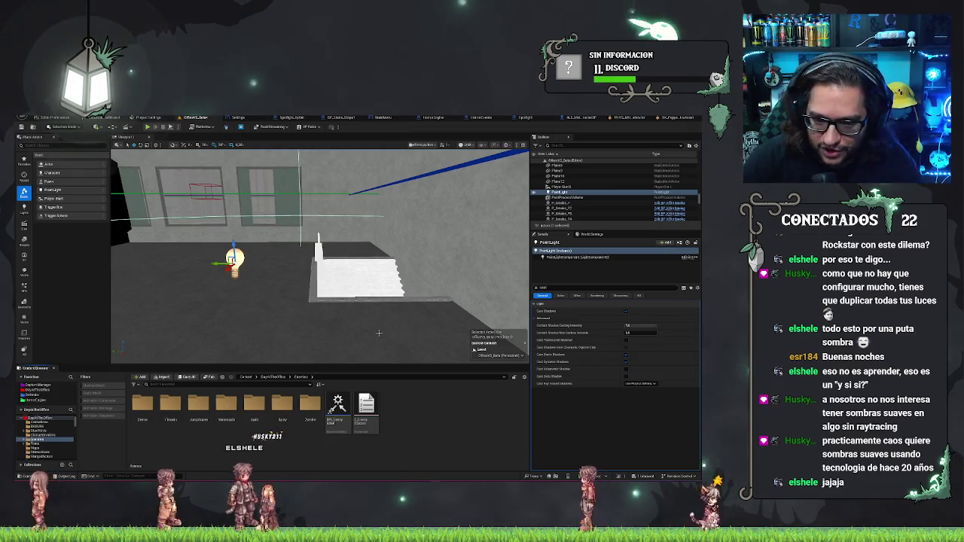
Re-center on the light and browse the content folders back up to Enemies.
key("f")
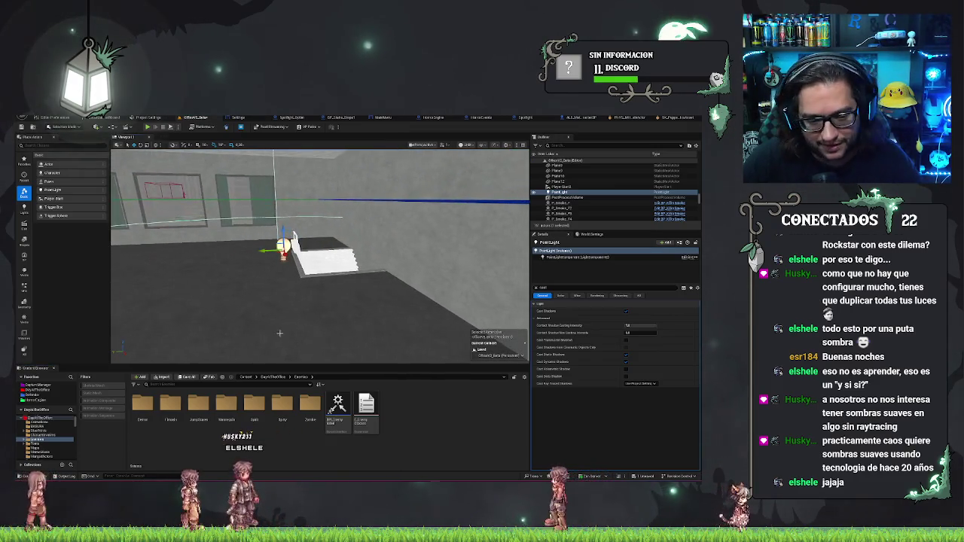
left_click(37, 401)
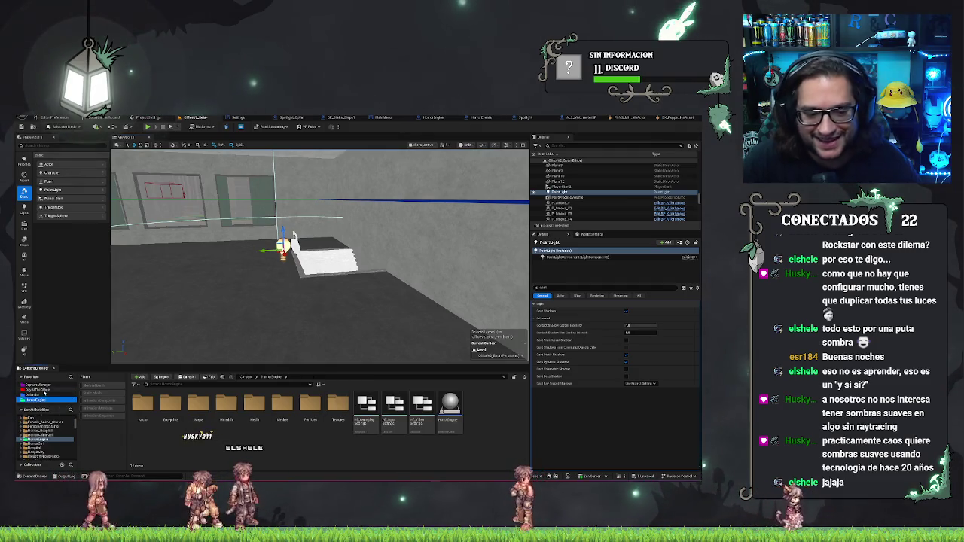
left_click(44, 391)
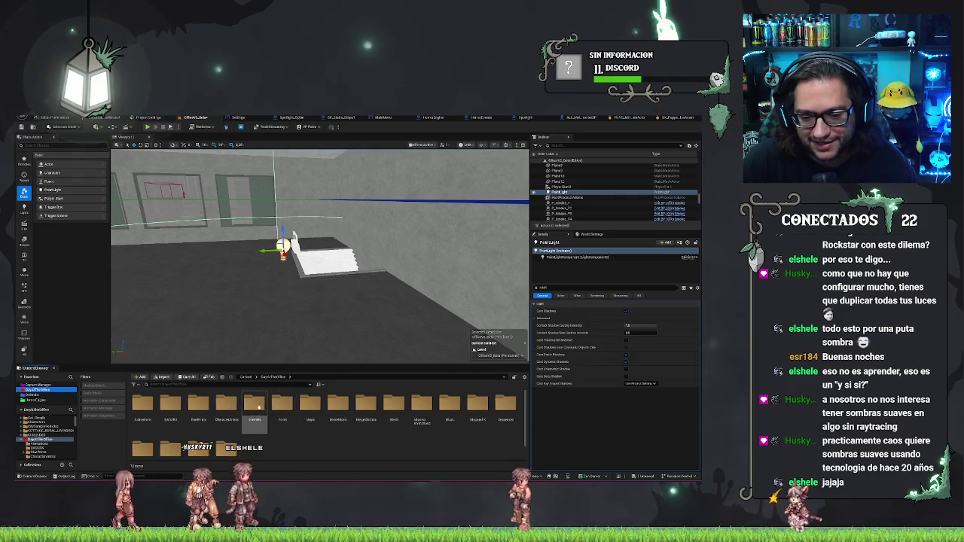
double_click(256, 406)
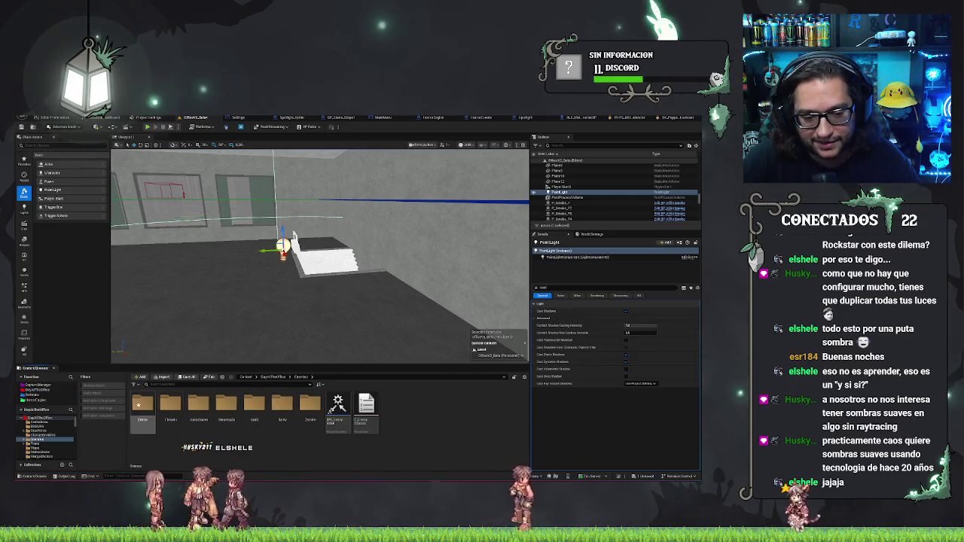
double_click(166, 407)
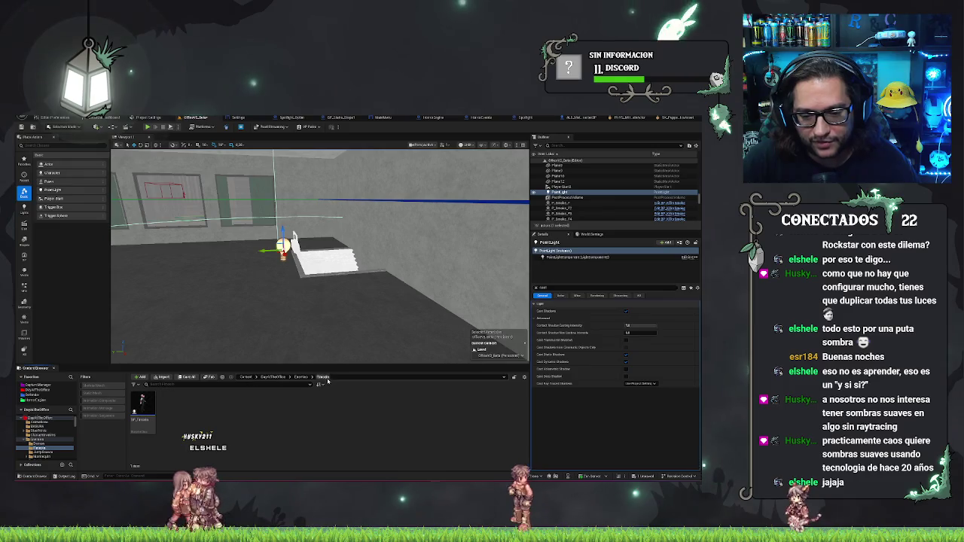
left_click(302, 377)
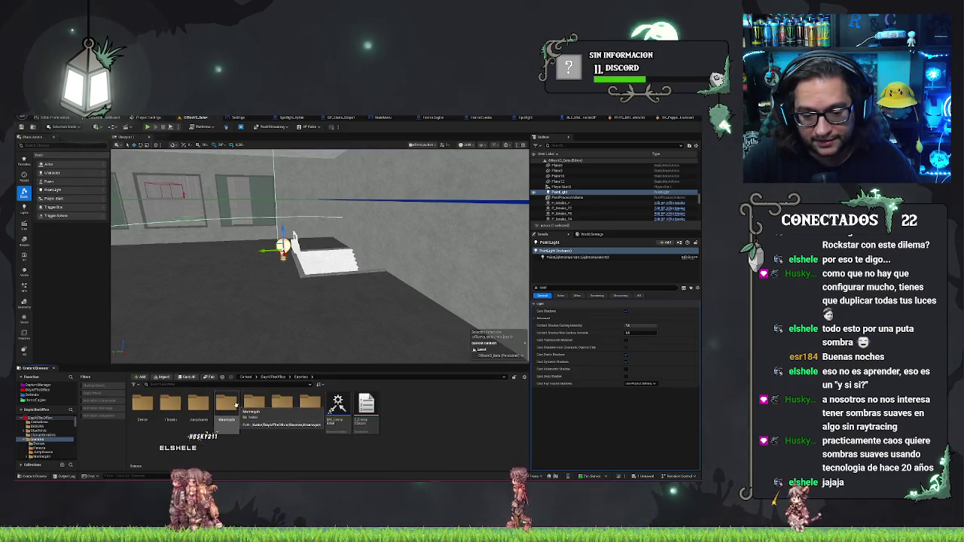
From the Demon folder, place BP_Demon beside the stairs, frame it and nudge it into position.
double_click(143, 407)
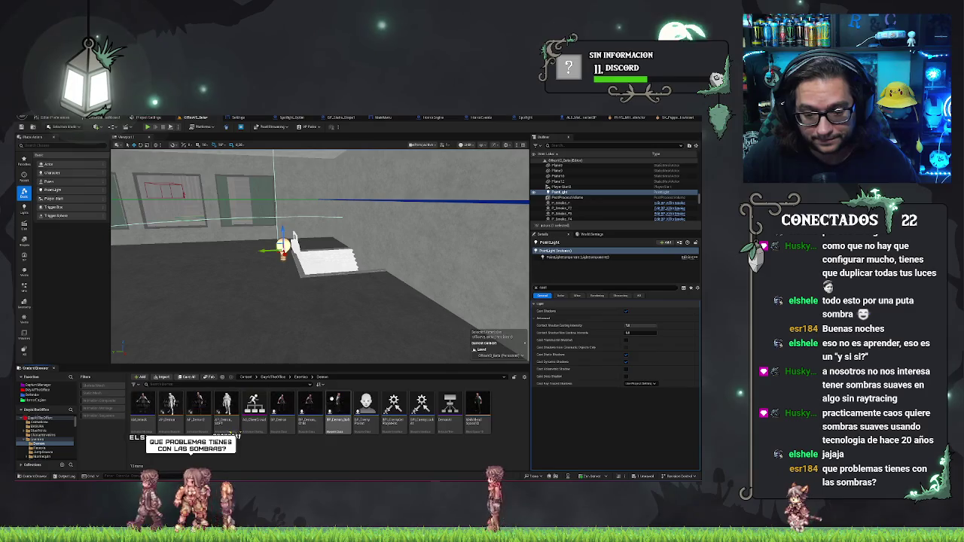
left_click_drag(281, 411, 324, 305)
key("f")
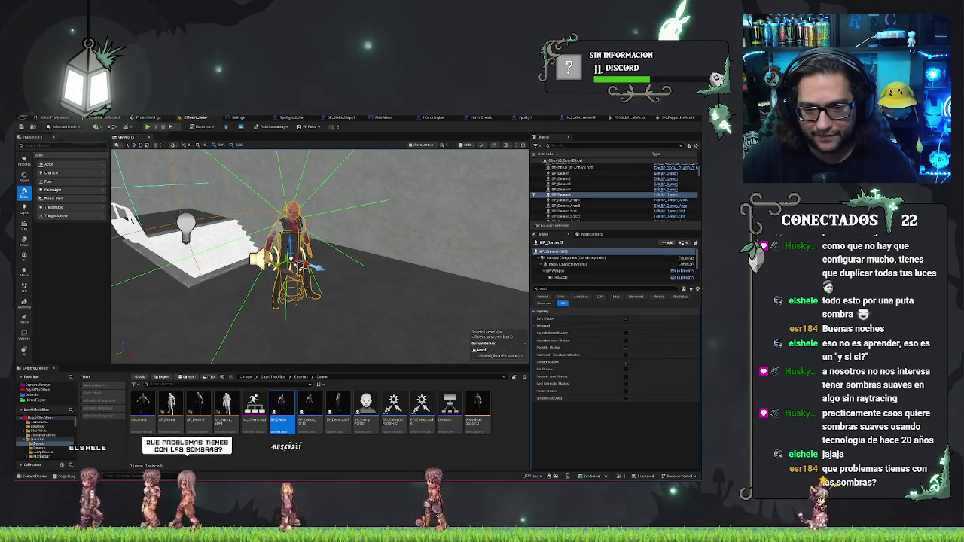
left_click_drag(308, 265, 334, 277)
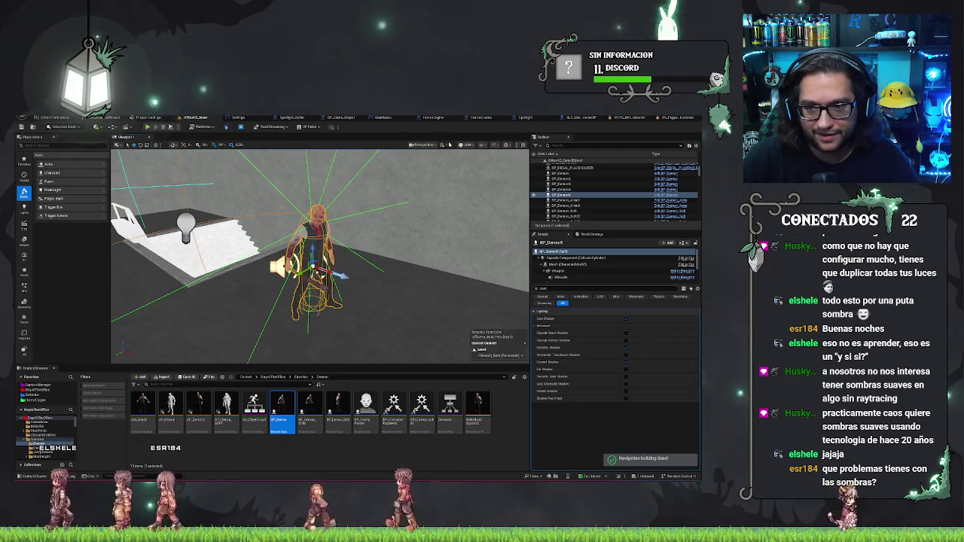
Switch the viewport from Unlit to Lit and select the point light.
left_click(467, 145)
left_click(485, 165)
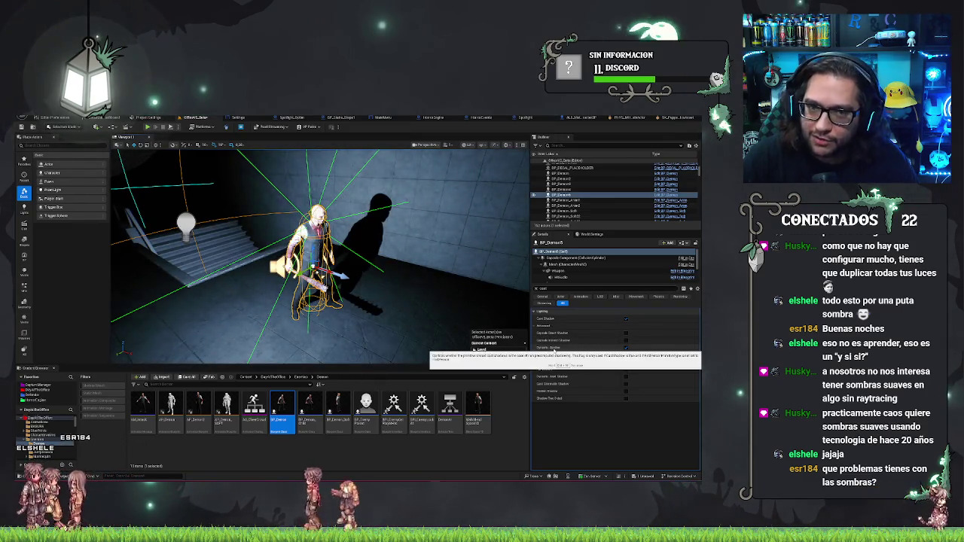
left_click(185, 224)
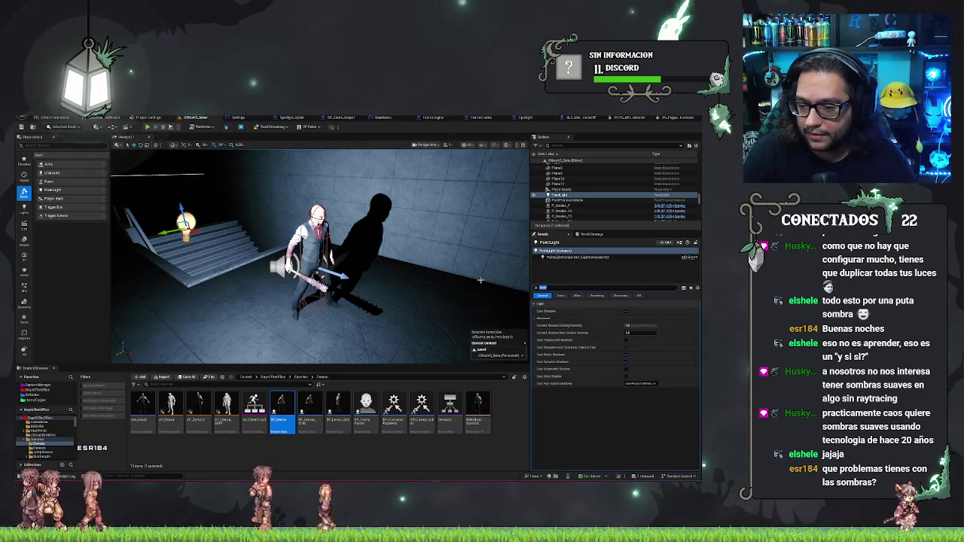
Enable Distance Field Shadows on the point light, then review the demon's shadow settings.
type("dist")
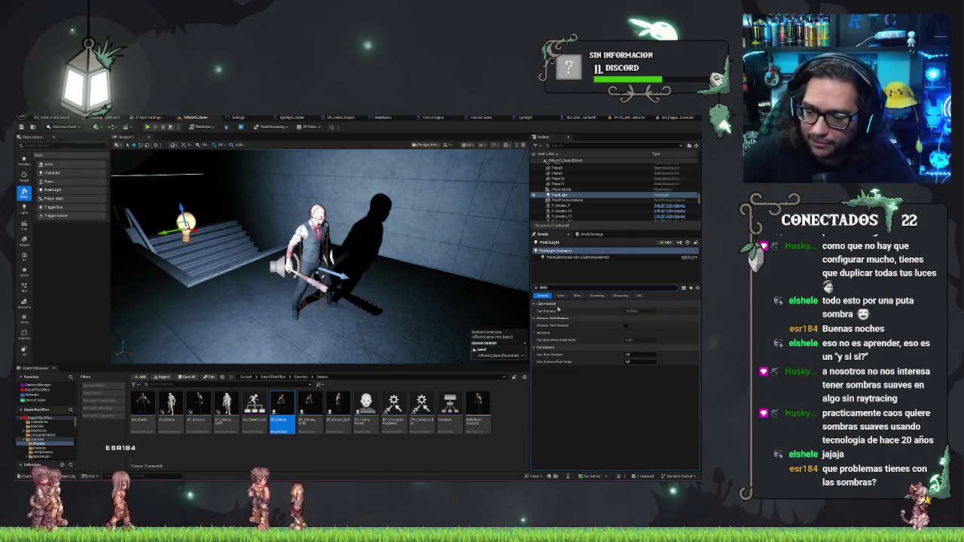
left_click(626, 329)
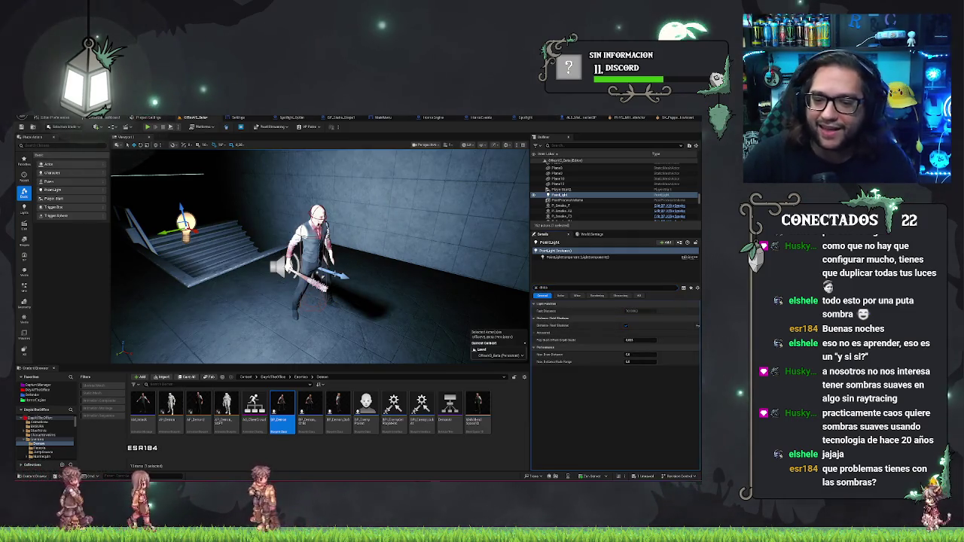
left_click(314, 260)
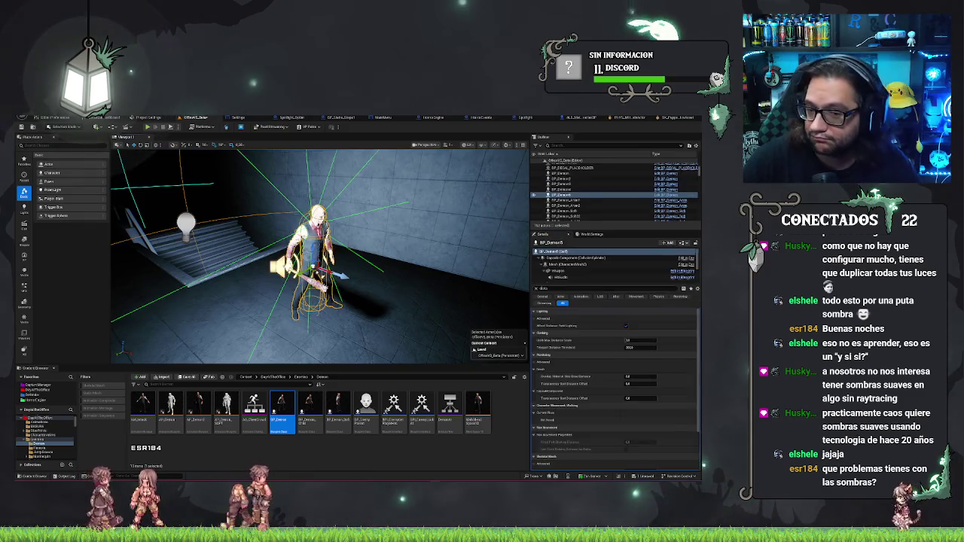
scroll(603, 362, "down", 3)
scroll(604, 362, "up", 3)
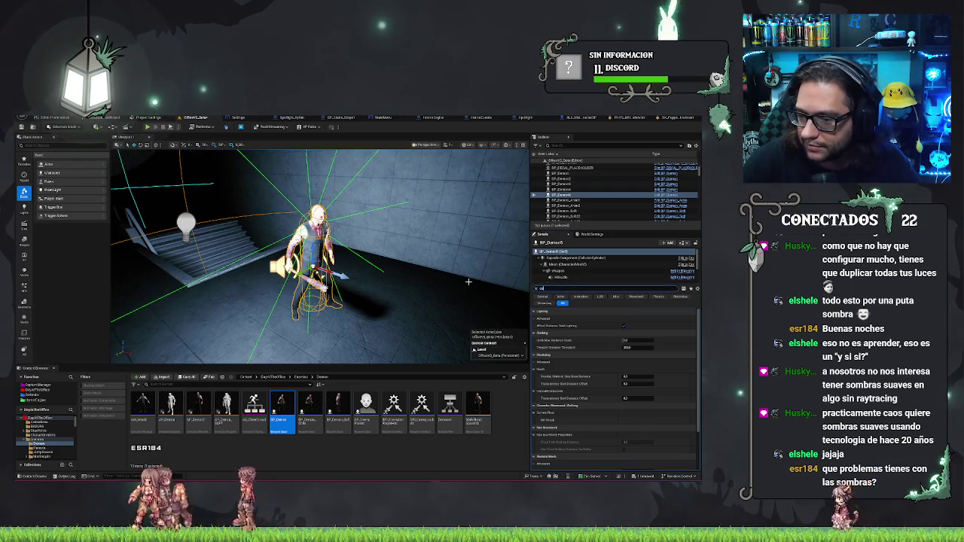
type("st")
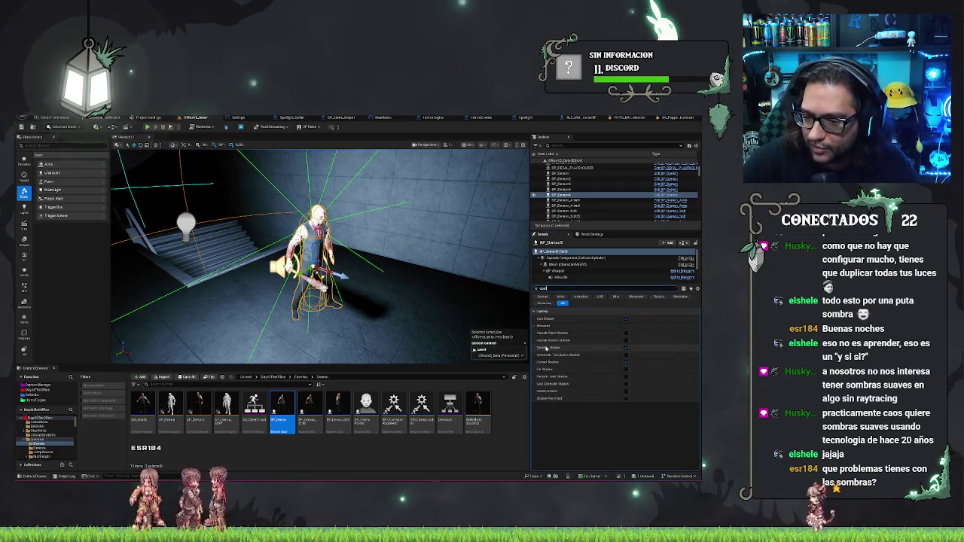
left_click(185, 224)
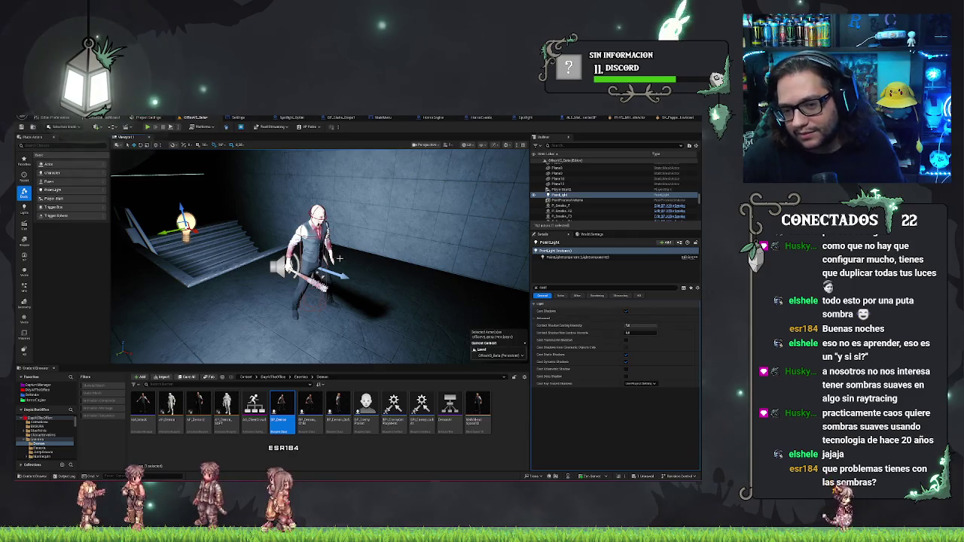
left_click(422, 226)
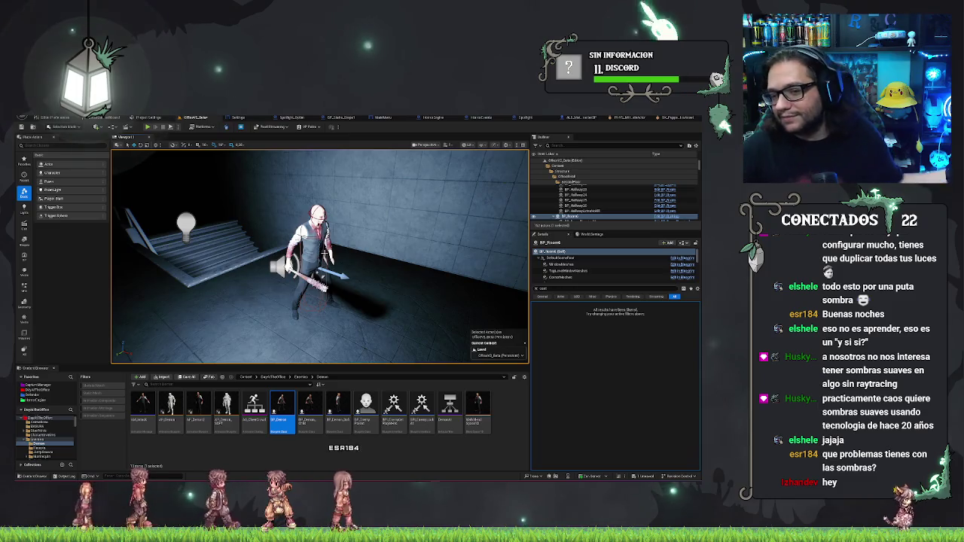
Move the view close to the demon, inspect it, and select the point light bulb.
left_click_drag(430, 345, 348, 275)
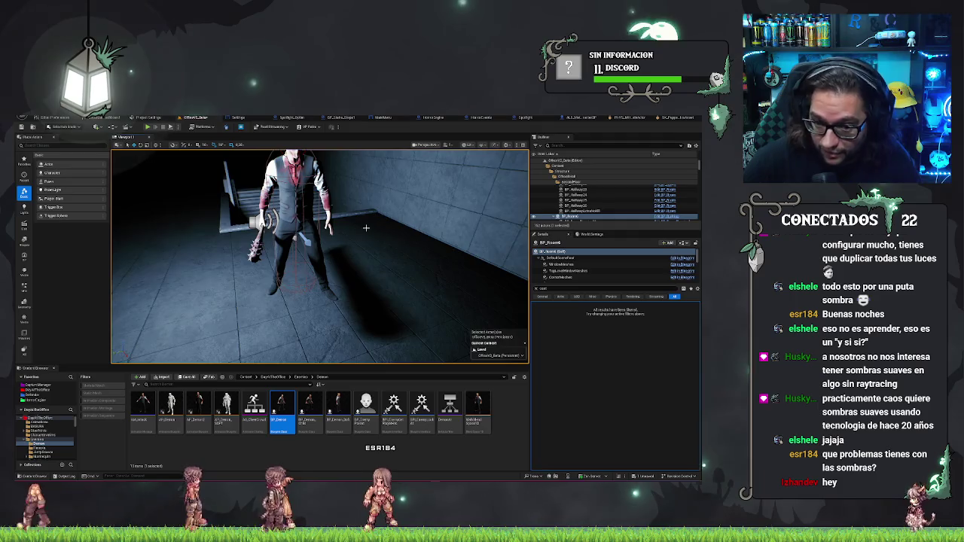
left_click(305, 186)
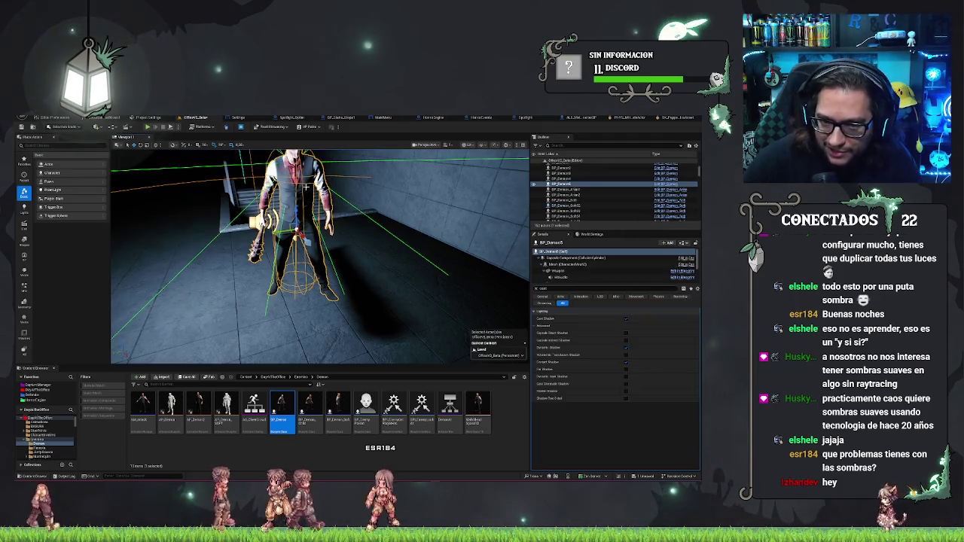
scroll(355, 217, "down", 3)
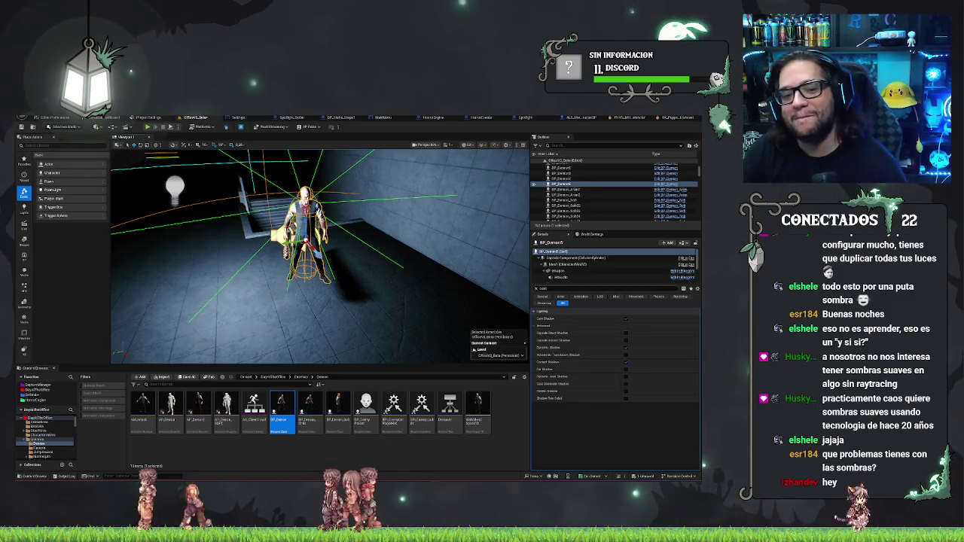
left_click(173, 185)
Duplicate the point light and move PointLight2 to the demon's left, checking the shadows.
key("ctrl+d")
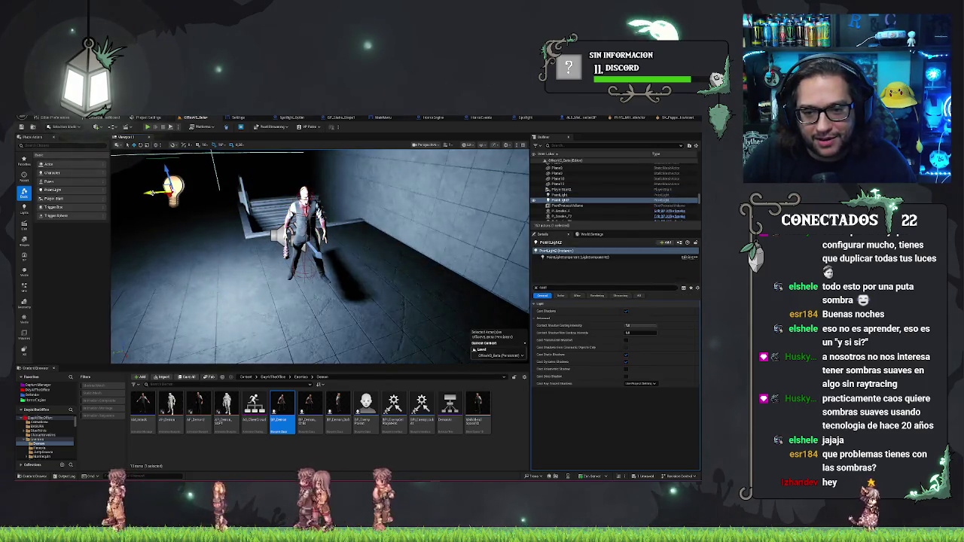
scroll(595, 324, "down", 3)
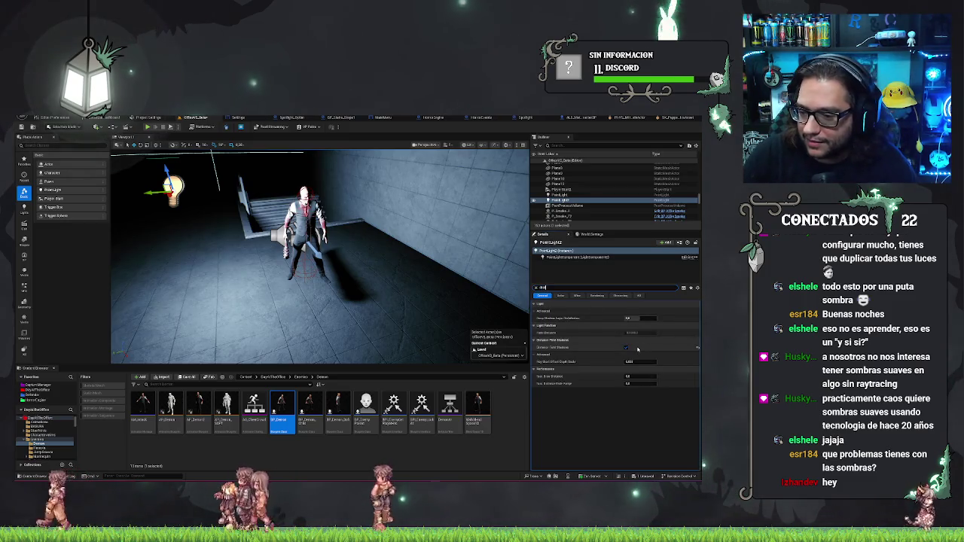
left_click_drag(511, 278, 419, 311)
scroll(427, 294, "up", 8)
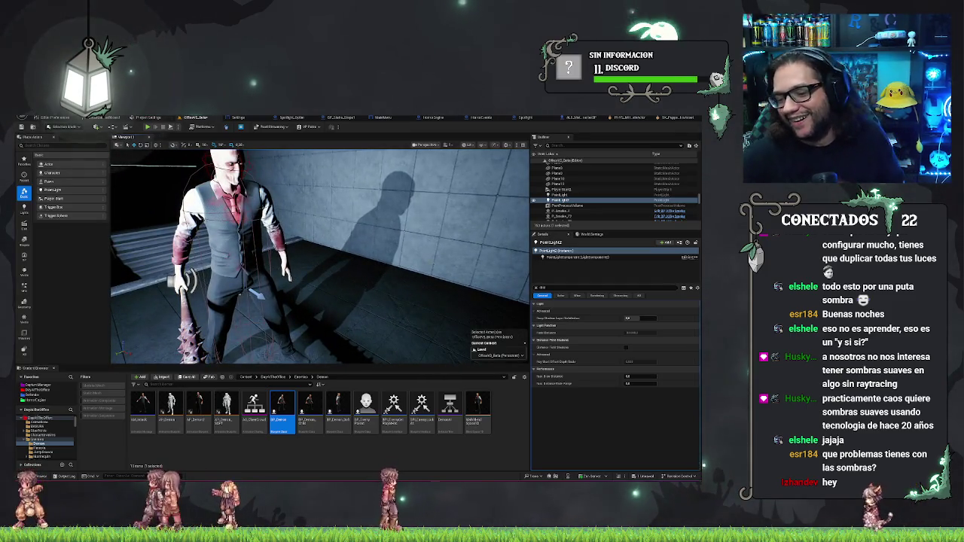
left_click_drag(402, 267, 403, 301)
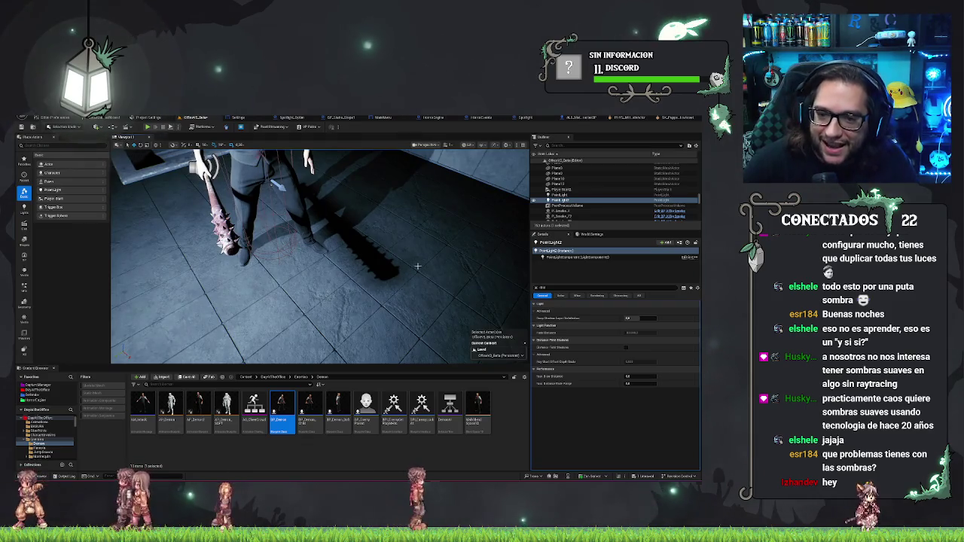
mouse_move(417, 266)
left_mouse_down()
mouse_move(399, 249)
mouse_move(437, 256)
left_mouse_up()
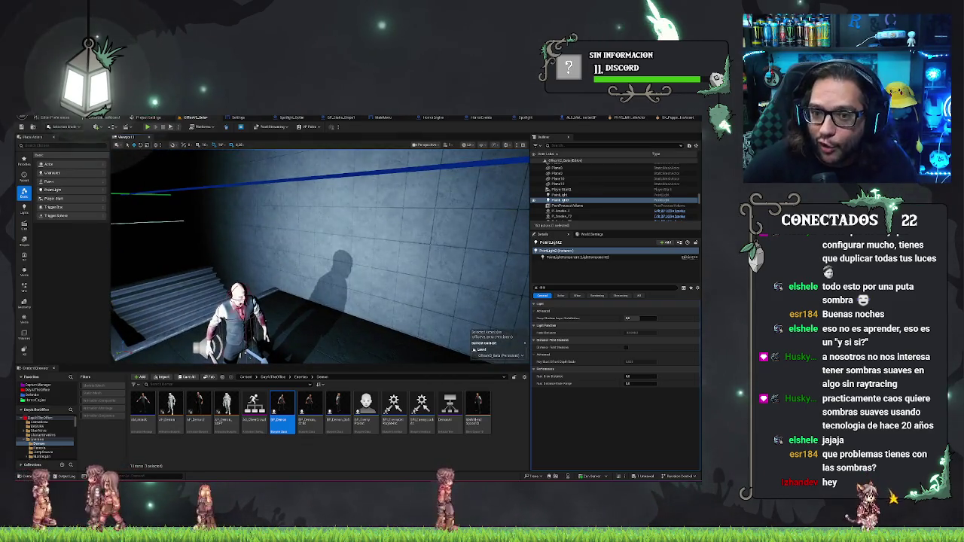
mouse_move(320, 256)
left_mouse_down()
mouse_move(327, 279)
mouse_move(317, 248)
mouse_move(339, 252)
mouse_move(332, 260)
mouse_move(391, 248)
left_mouse_up()
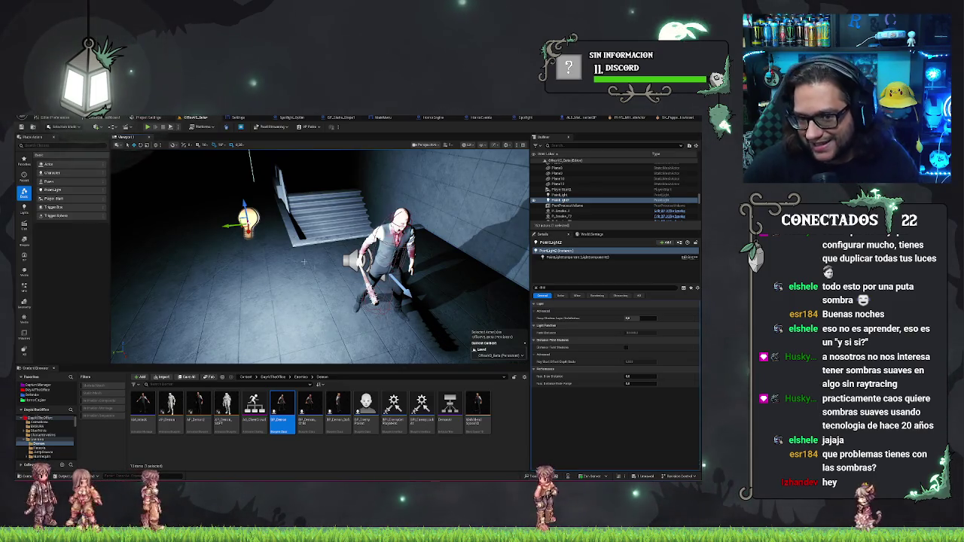
mouse_move(223, 227)
left_mouse_down()
mouse_move(109, 238)
mouse_move(222, 232)
left_mouse_up()
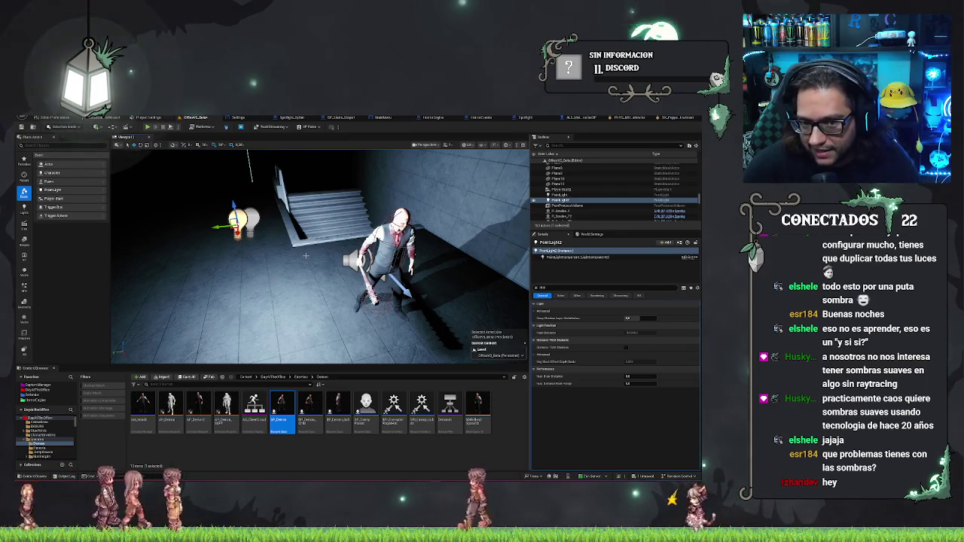
key("Escape")
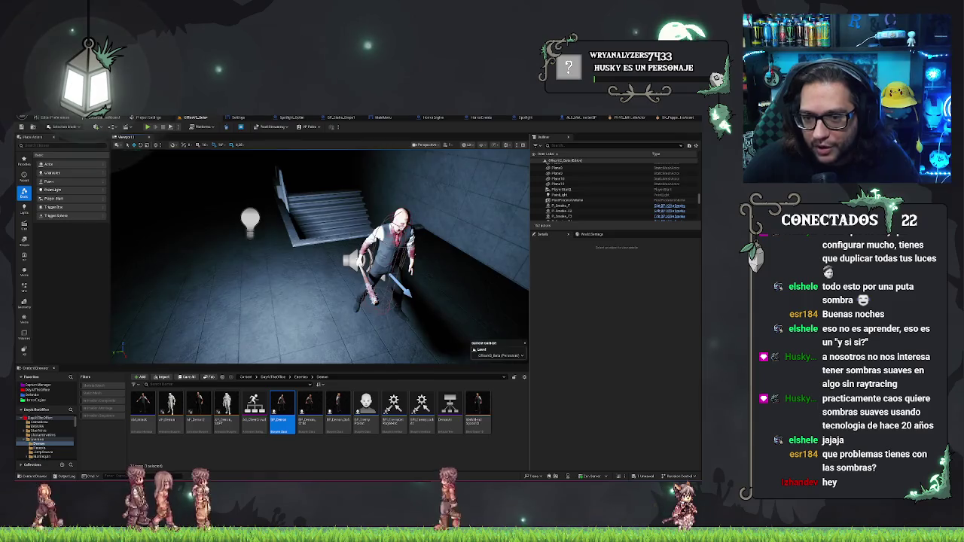
Select BP_Demon5, filter its Details by 'sha', and uncheck Dynamic Shadow.
left_click_drag(320, 256, 396, 256)
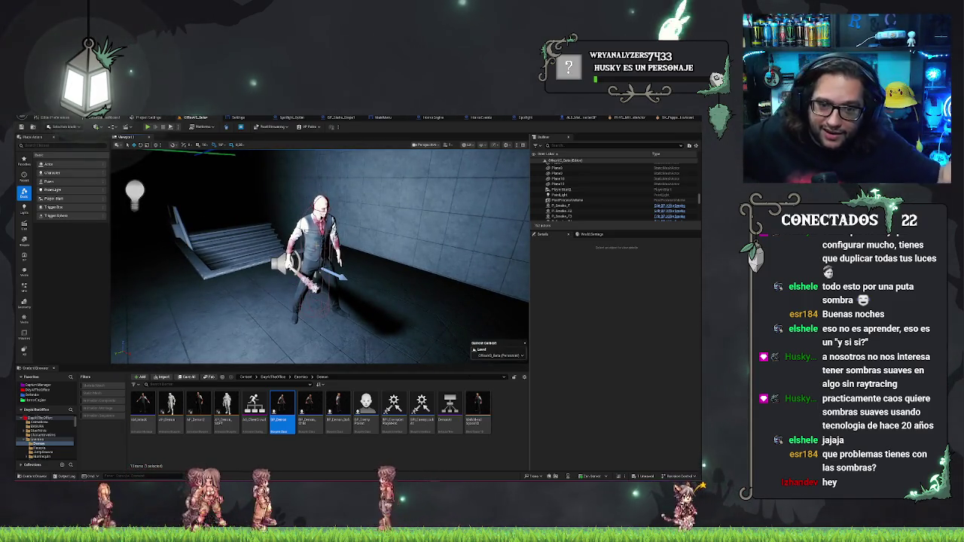
left_click(320, 256)
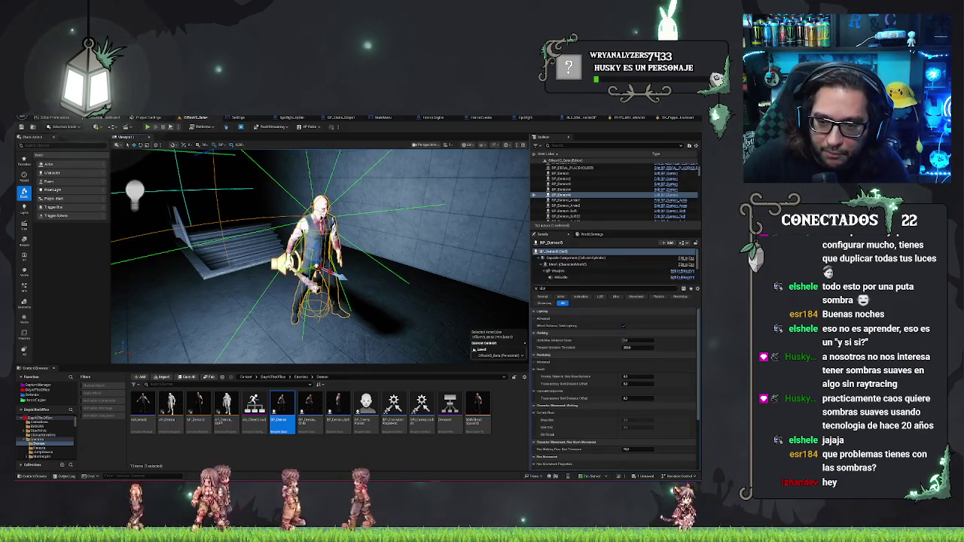
scroll(561, 323, "down", 1)
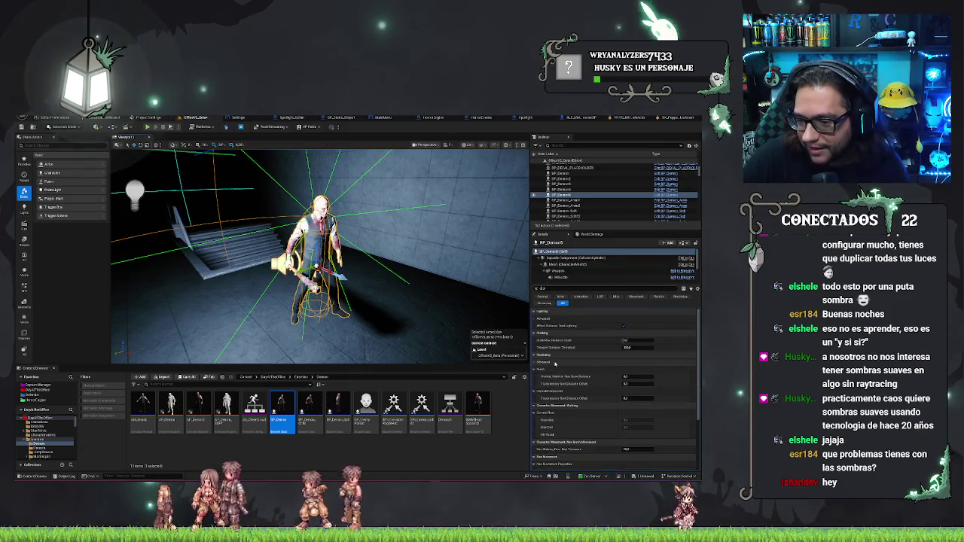
scroll(581, 349, "down", 2)
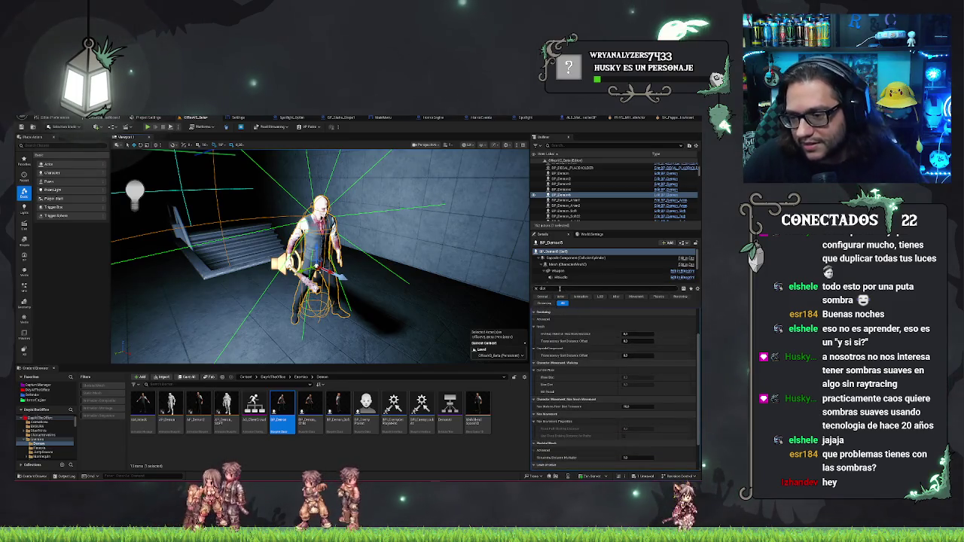
type("sha")
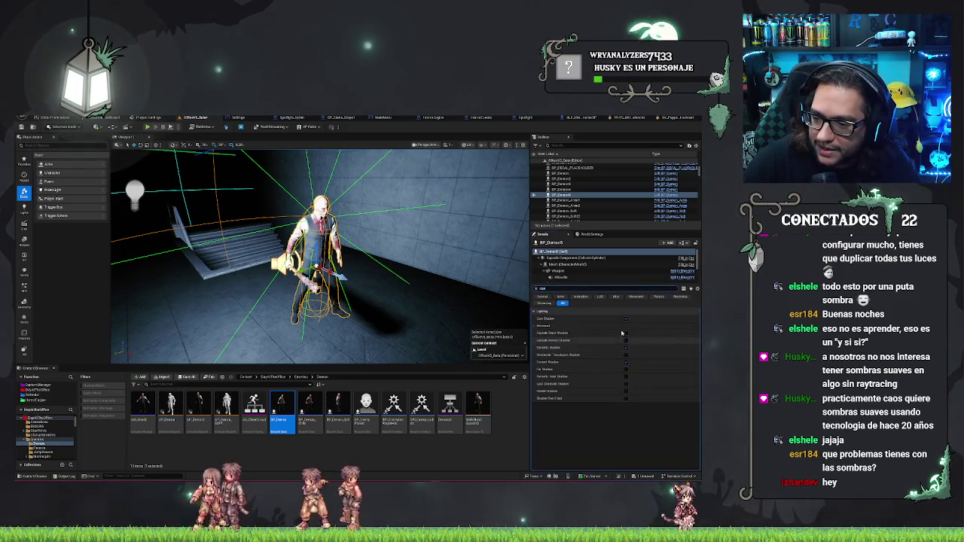
left_click(626, 348)
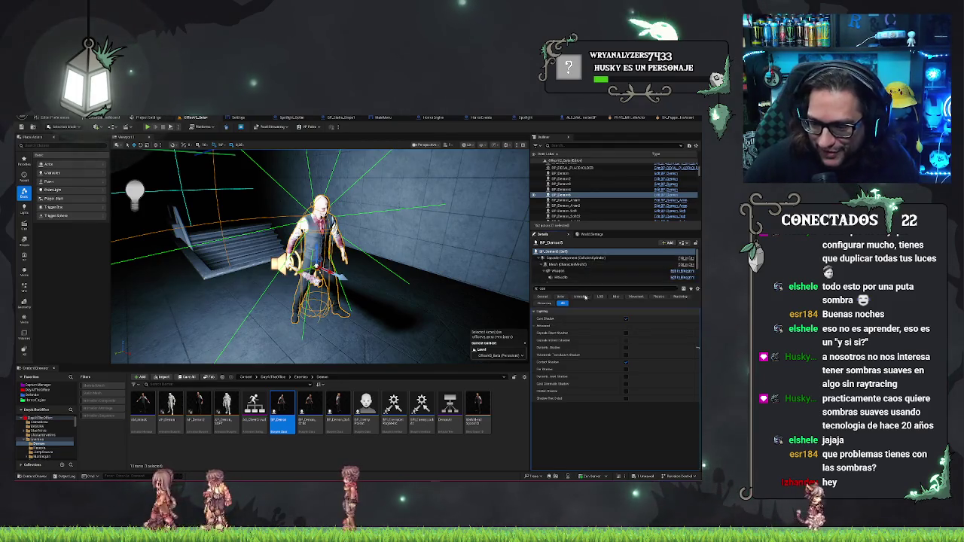
left_click_drag(525, 315, 377, 296)
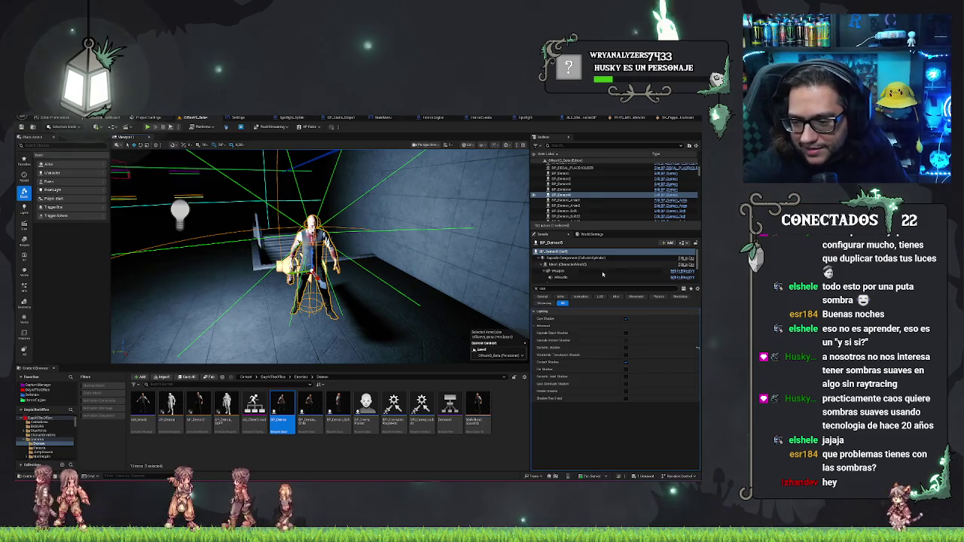
Toggle several Lighting shadow checkboxes on BP_Demon5 in the Details panel.
left_click(626, 382)
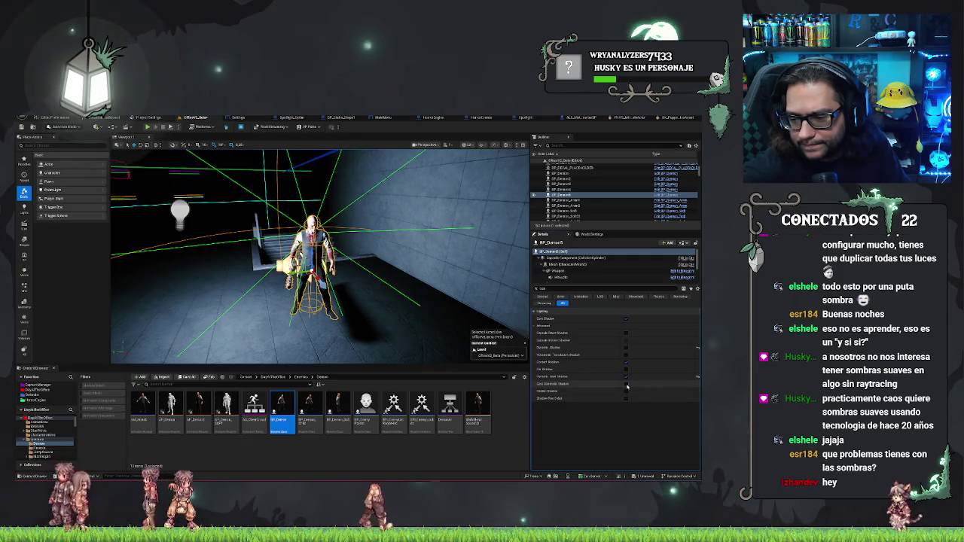
left_click(626, 384)
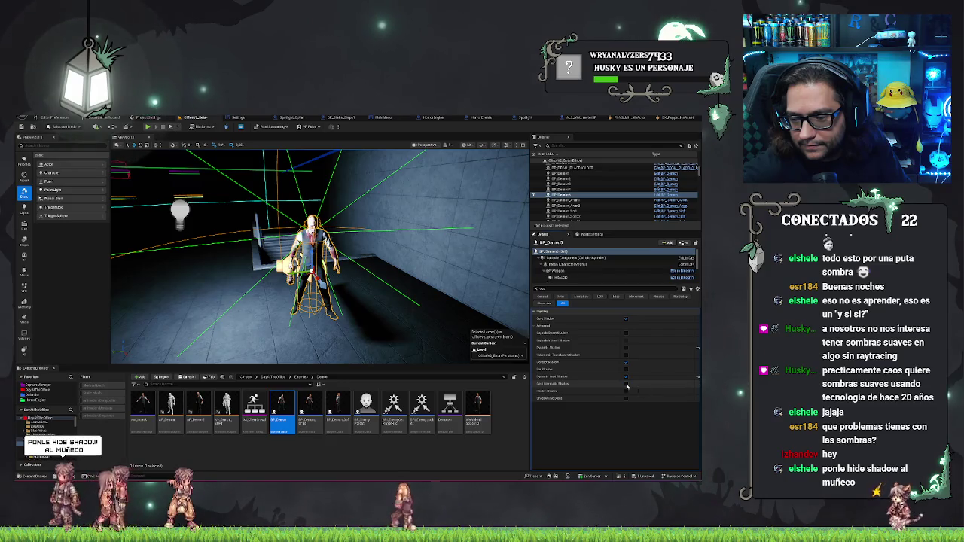
left_click(626, 385)
left_click(626, 392)
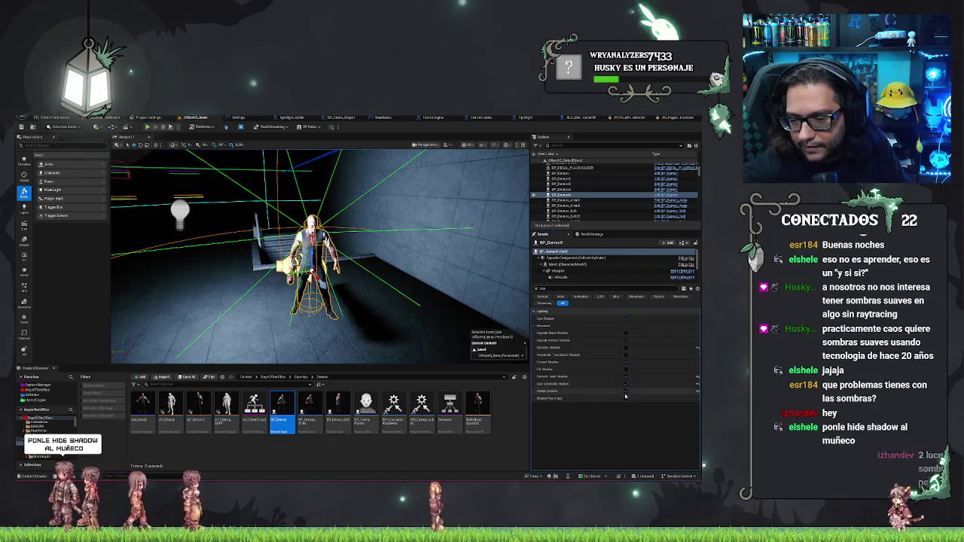
left_click(627, 398)
Re-toggle Dynamic Shadow, switch the Hidden Shadow flag, and select the point light near the stairs.
left_click(626, 350)
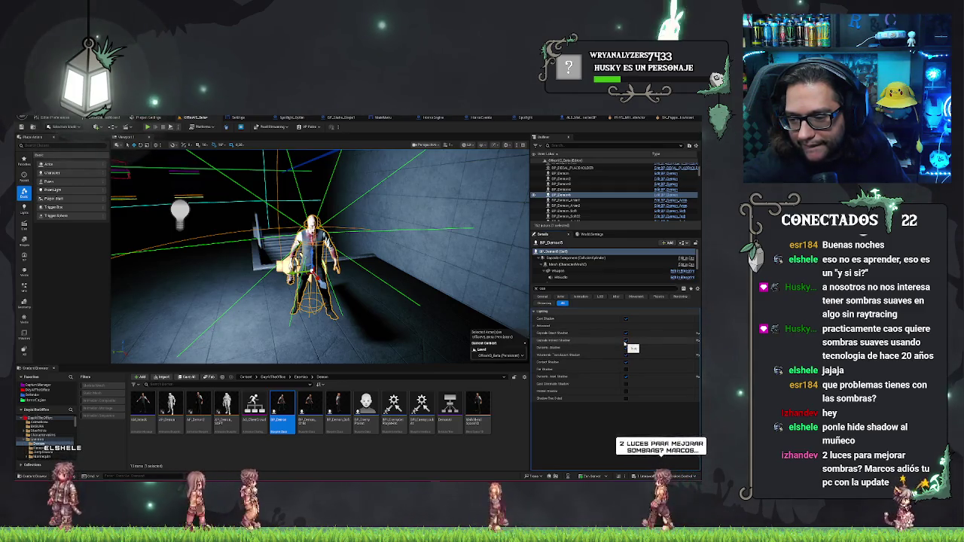
left_click(626, 392)
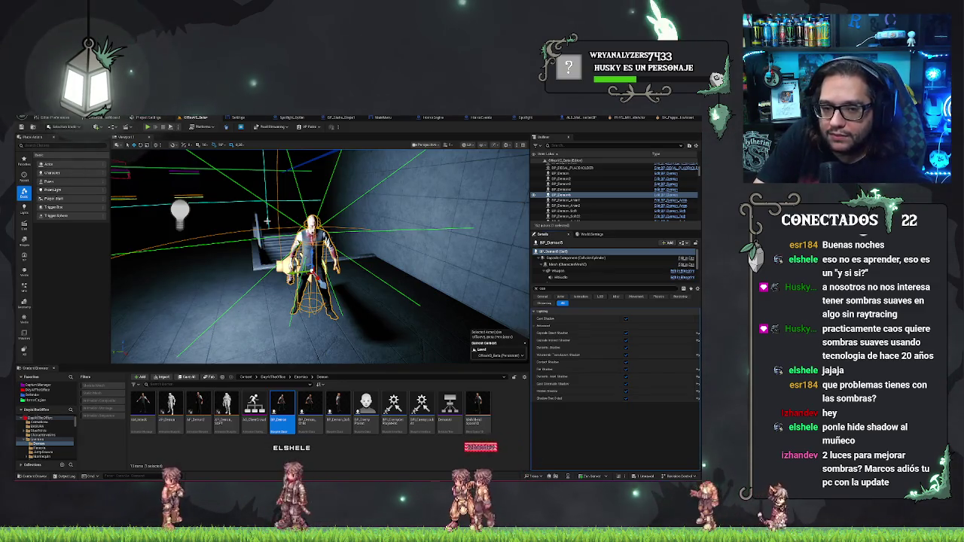
left_click(179, 211)
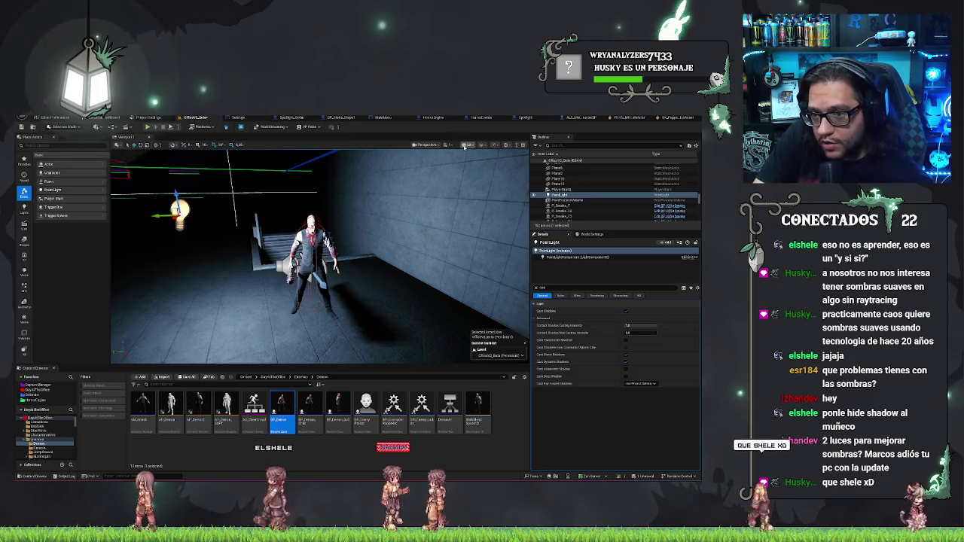
Enable the viewport's Visualize > Mesh Distance Fields show flag, found by searching 'distan'.
left_click(464, 146)
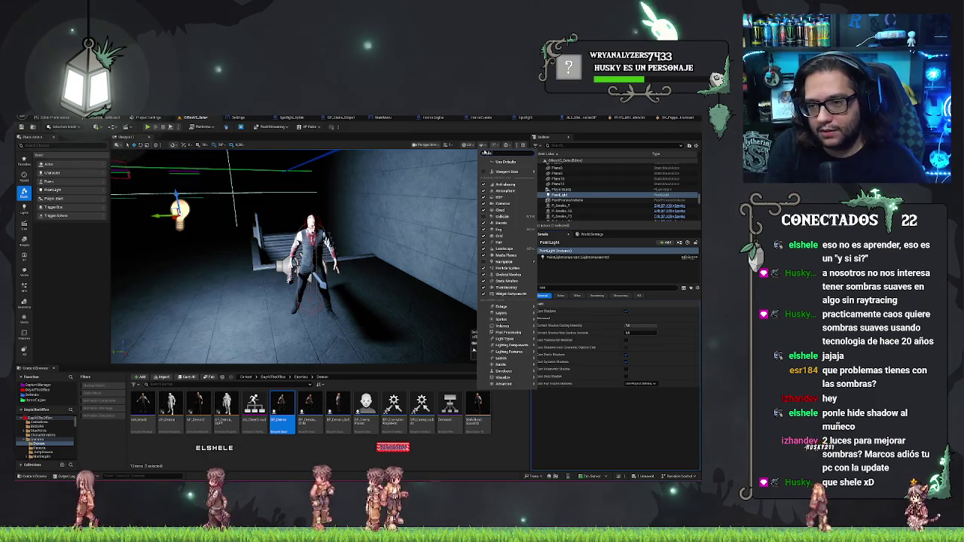
type("distan")
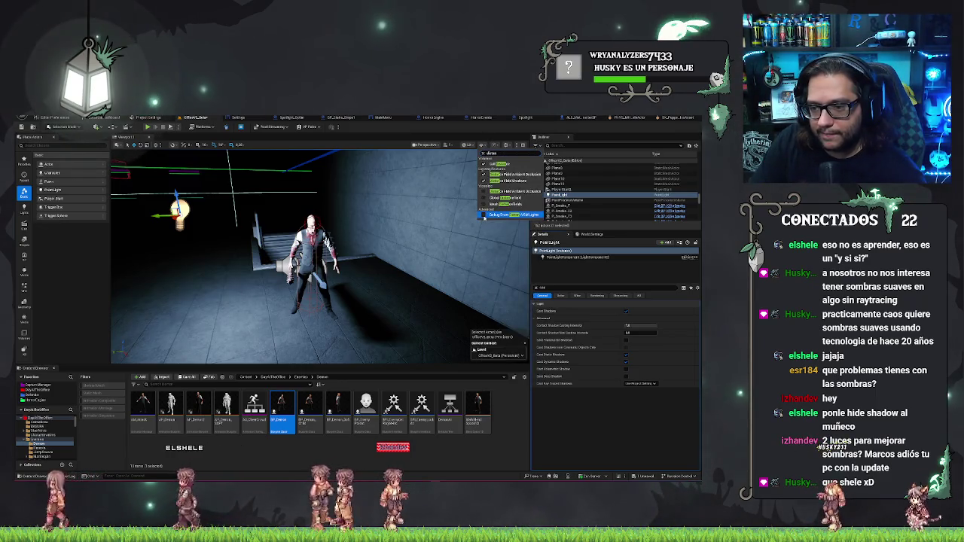
left_click(484, 217)
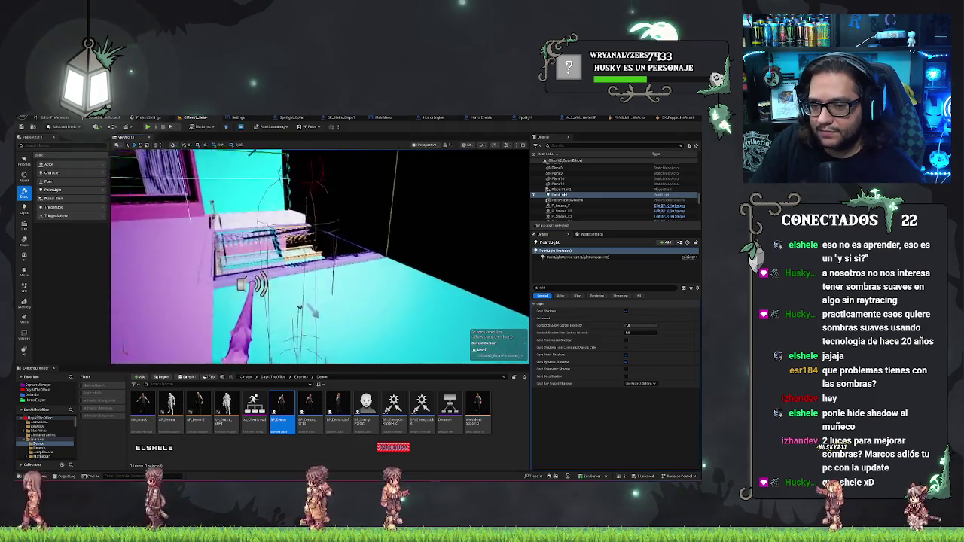
mouse_move(320, 256)
left_mouse_down()
mouse_move(343, 264)
mouse_move(368, 254)
left_mouse_up()
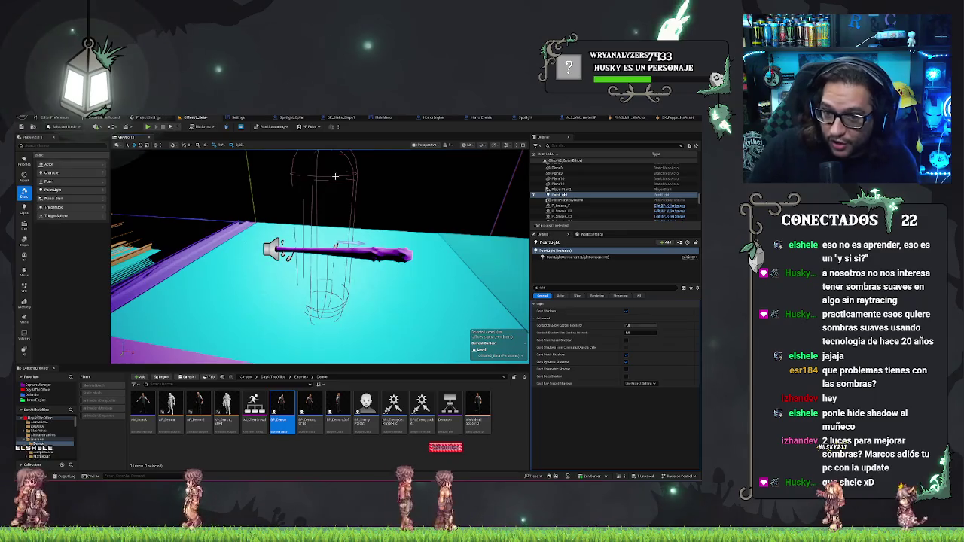
left_click_drag(335, 176, 346, 213)
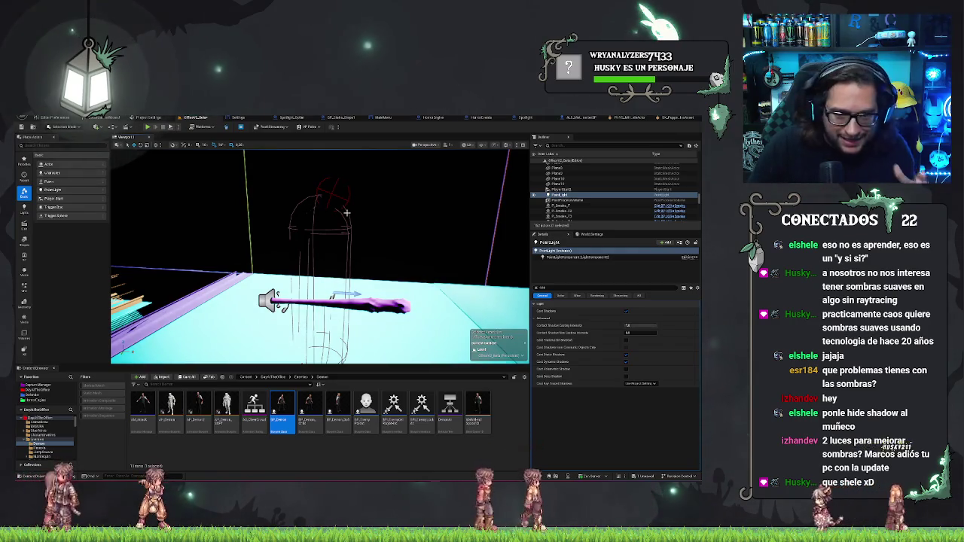
mouse_move(333, 200)
left_mouse_down()
mouse_move(342, 245)
mouse_move(290, 260)
left_mouse_up()
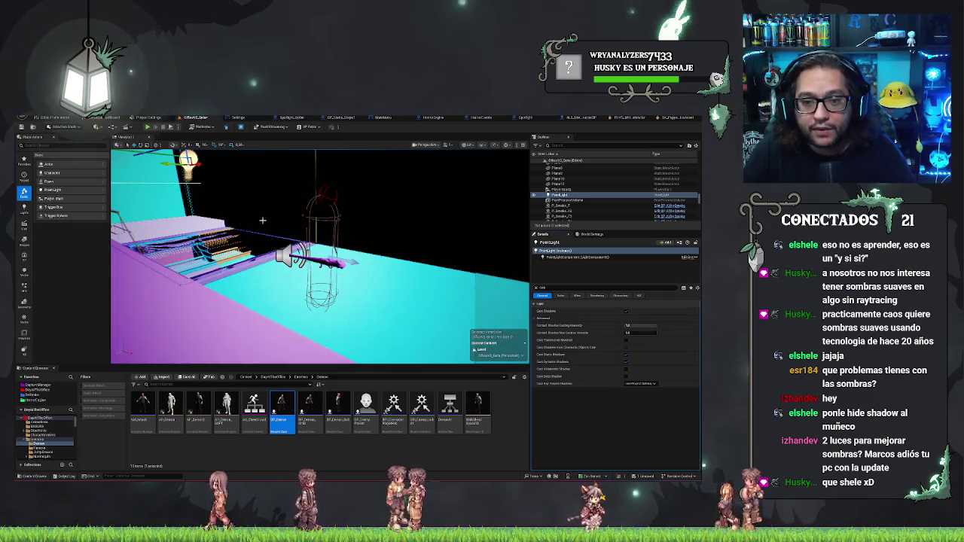
mouse_move(262, 220)
left_mouse_down()
mouse_move(147, 242)
mouse_move(330, 245)
left_mouse_up()
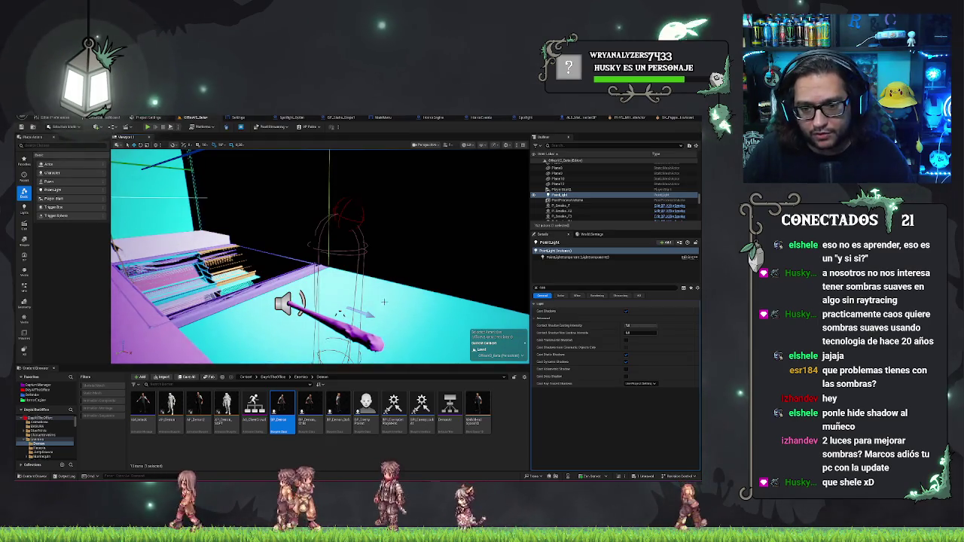
left_click_drag(330, 245, 277, 258)
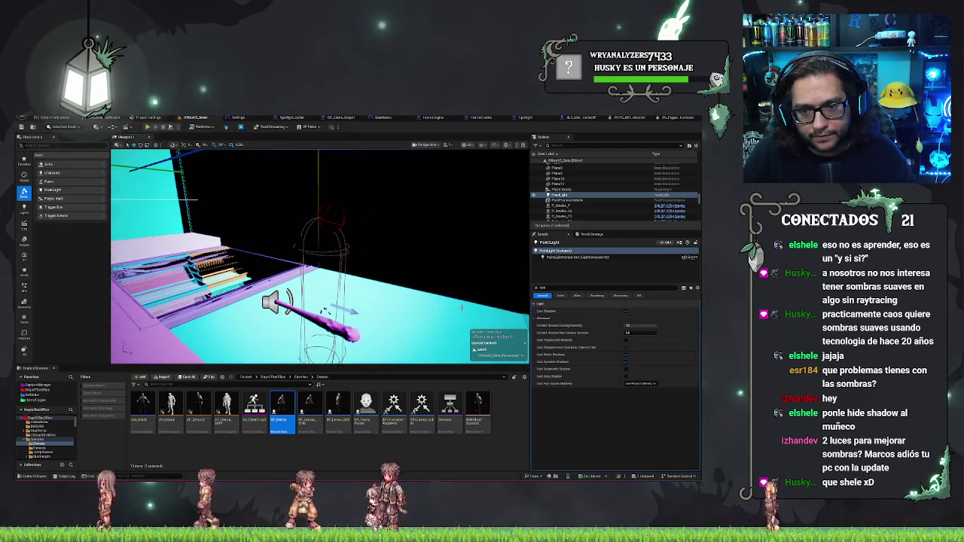